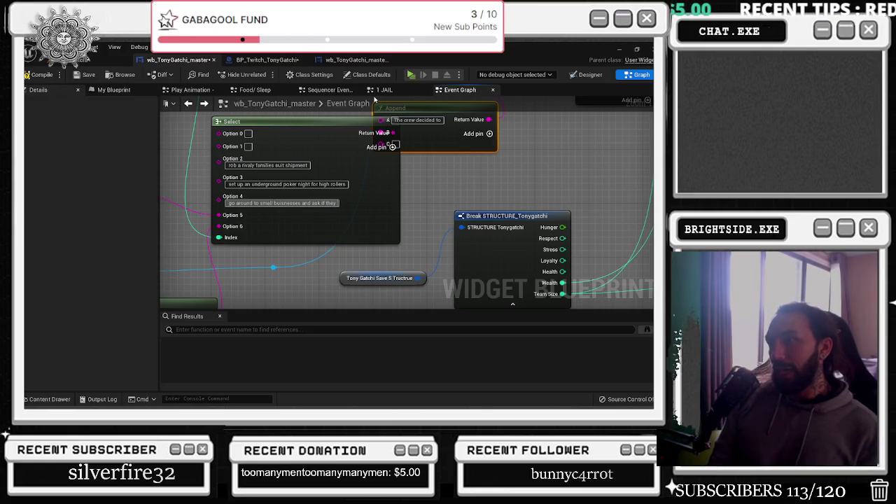
End the Select node's Option 4 line with 'if they need security'
key(BackSpace)
key(BackSpace)
key(BackSpace)
text(agress)
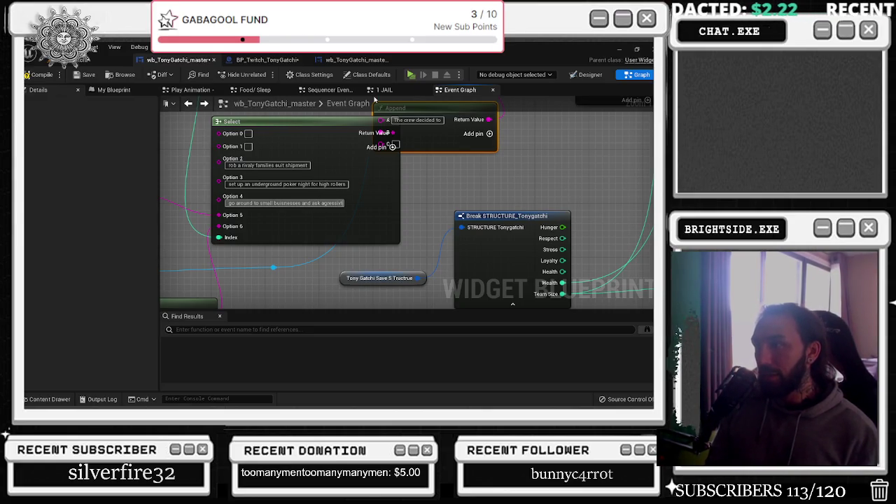
text(ly if they need)
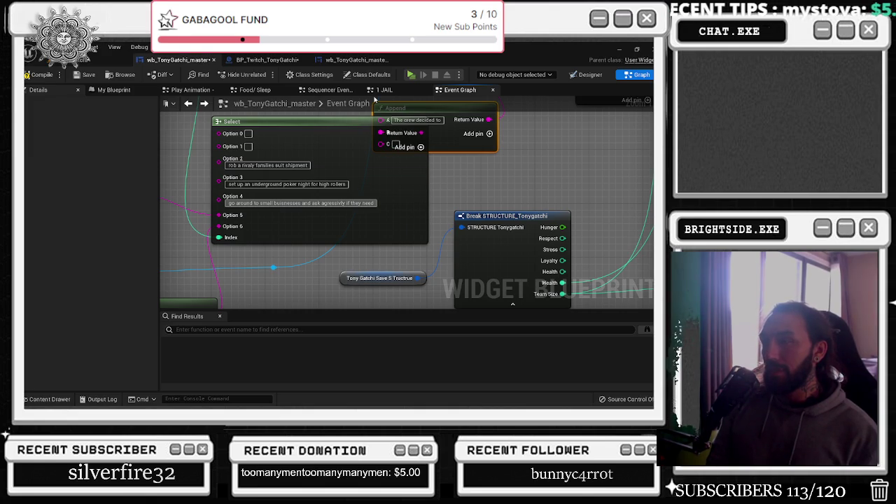
text( security)
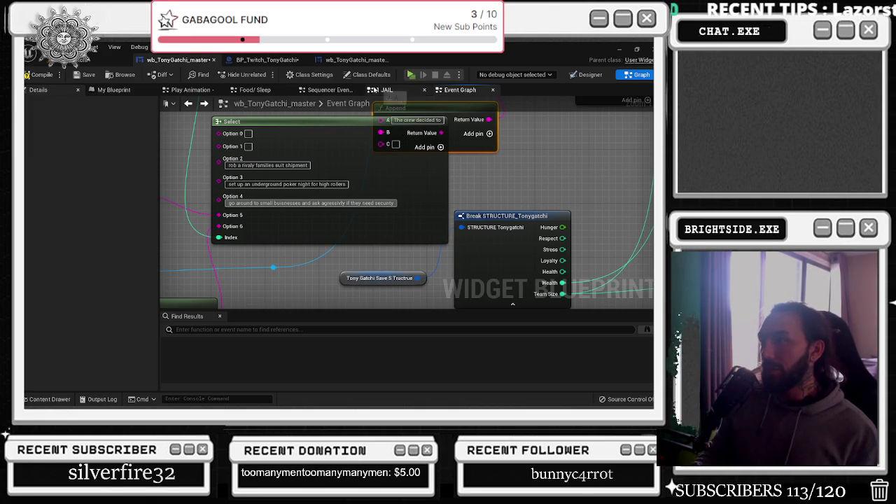
mouse_move(375, 100)
mouse_down()
mouse_move(376, 191)
mouse_move(333, 155)
mouse_move(496, 135)
mouse_up()
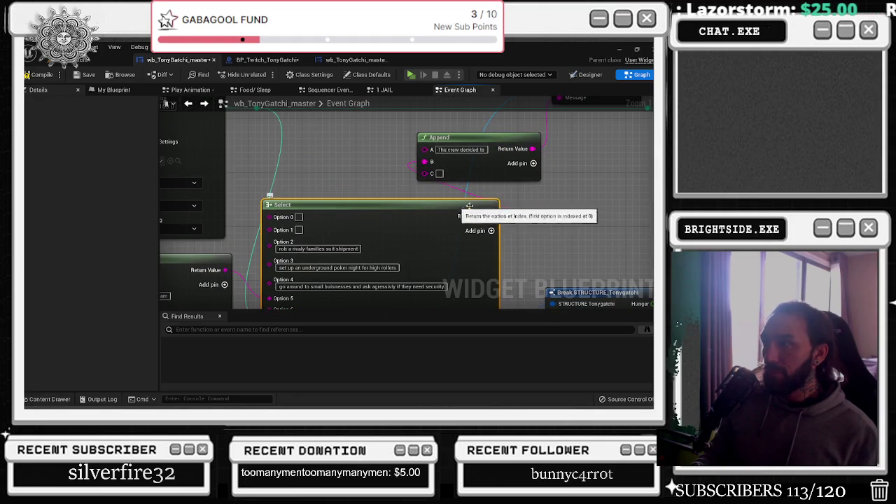
drag(475, 217, 470, 149)
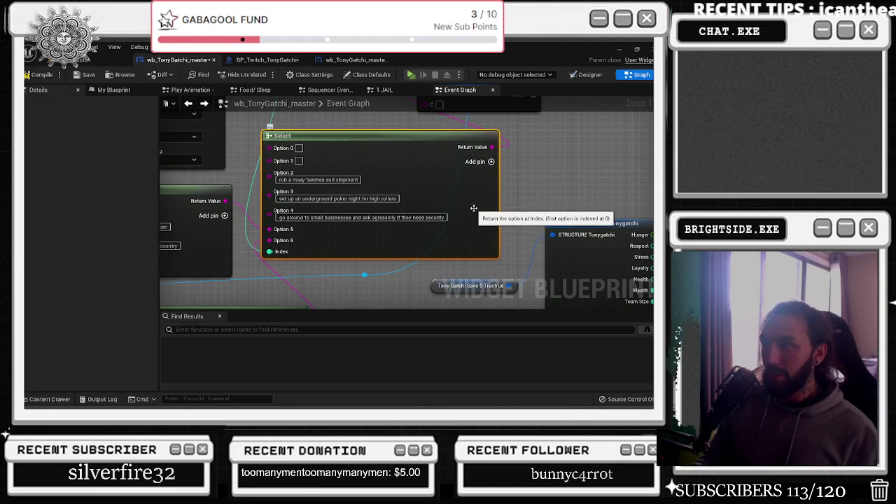
Set Option 0 to 'sell a bunch of unregistered firearms to the'
drag(476, 222, 416, 63)
mouse_move(420, 197)
mouse_down()
mouse_move(424, 161)
mouse_move(432, 180)
mouse_move(407, 222)
mouse_up()
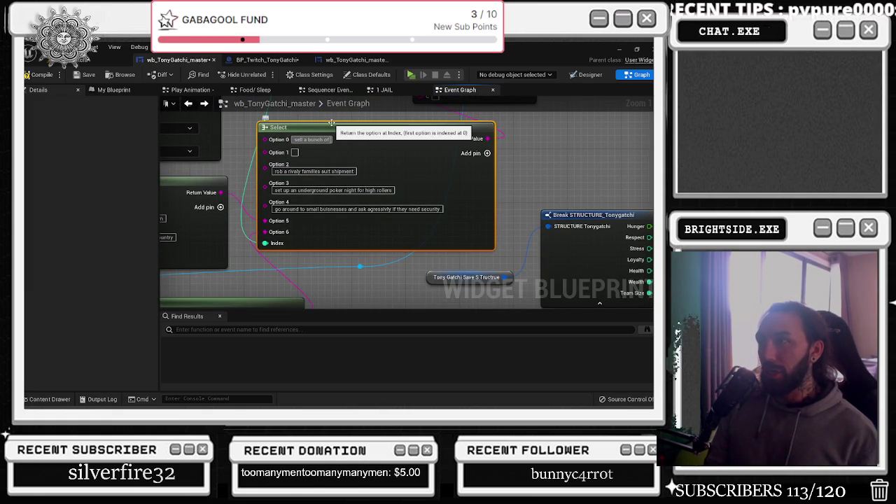
text( unregistered firearms to the)
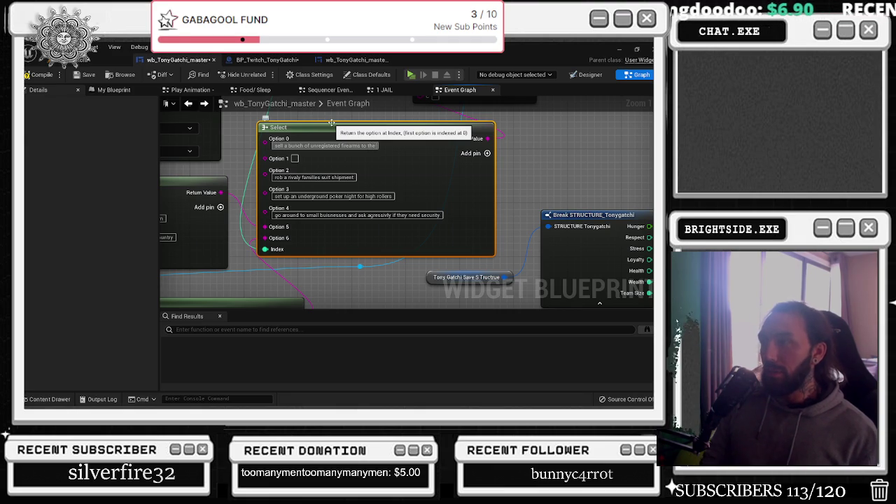
click(325, 145)
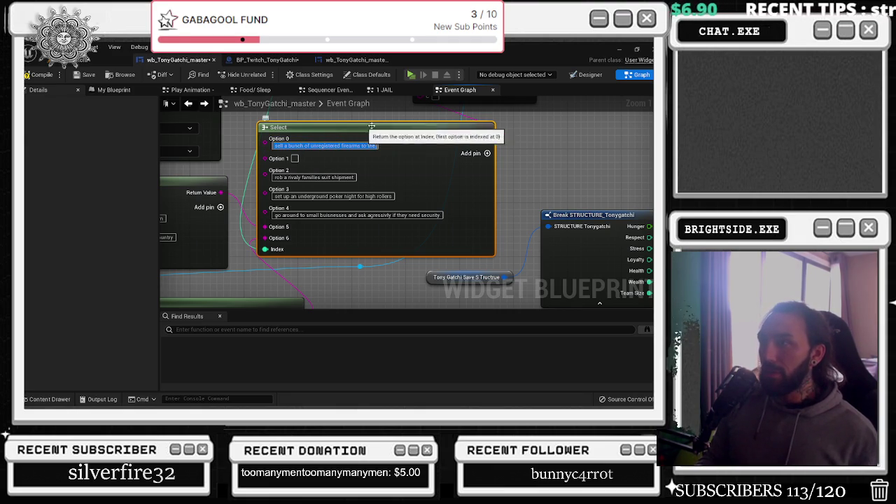
mouse_move(357, 126)
mouse_down()
mouse_move(434, 140)
mouse_move(238, 84)
mouse_up()
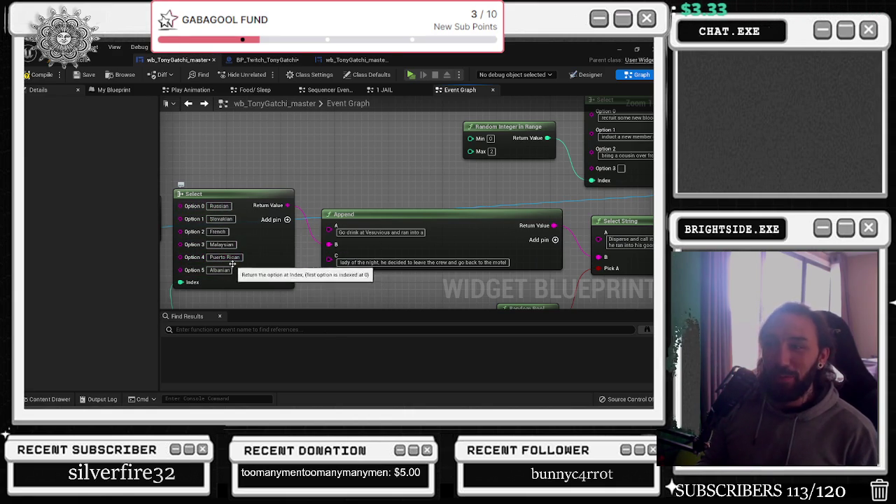
Add an Append node wired into the Select node's Option 0
drag(238, 269, 359, 210)
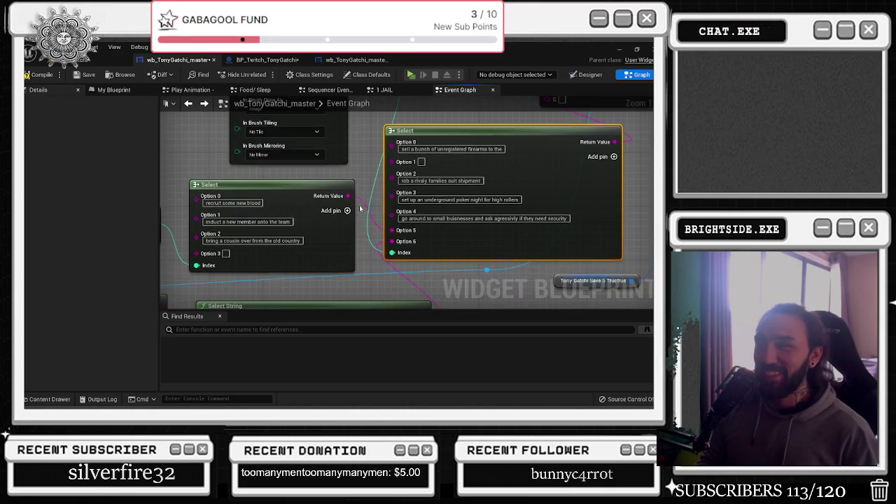
scroll(301, 189, down, 2)
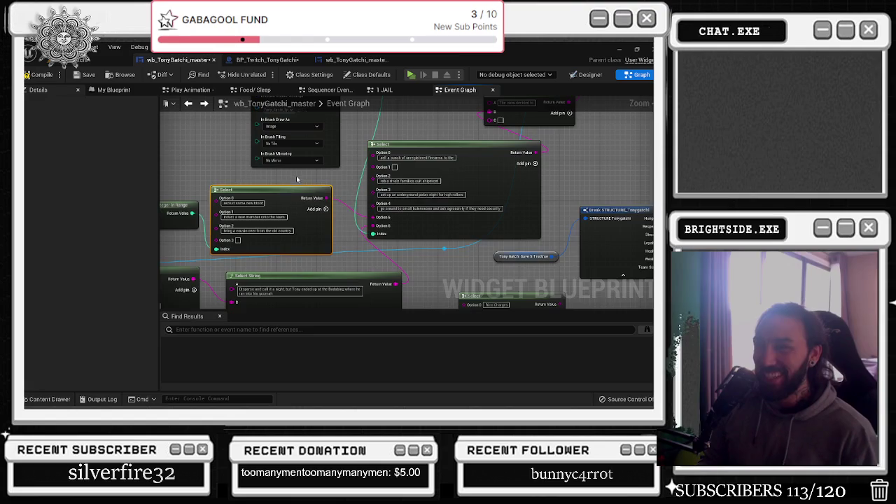
scroll(292, 188, up, 1)
scroll(386, 191, up, 1)
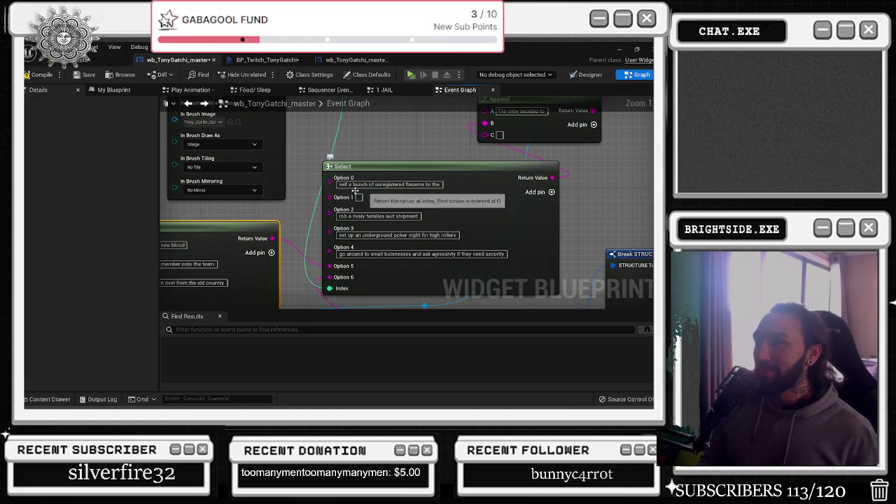
drag(386, 191, 474, 184)
mouse_move(419, 176)
mouse_down()
mouse_move(364, 179)
mouse_move(317, 160)
mouse_up()
text(append)
key(Return)
Add pin C to Append and wire the other Select's Return Value into B via a reroute
mouse_move(417, 183)
mouse_down()
mouse_move(330, 185)
mouse_move(334, 201)
mouse_up()
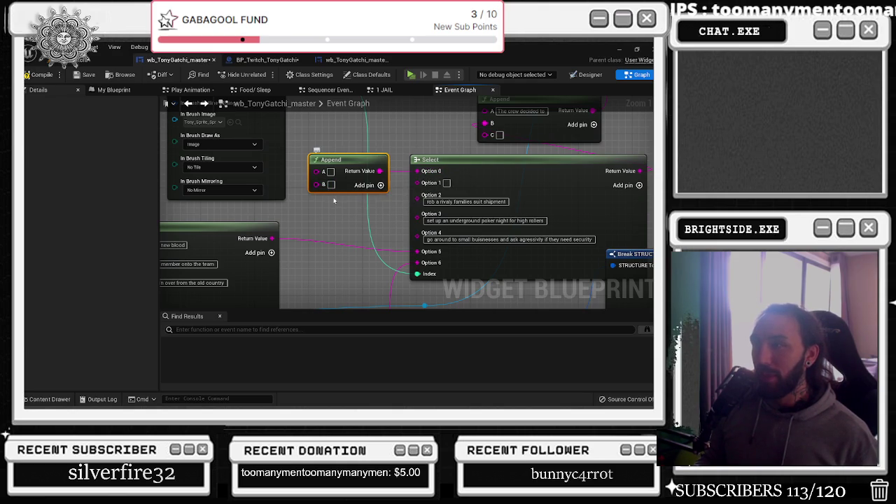
click(364, 185)
drag(326, 168, 359, 201)
scroll(359, 201, down, 4)
scroll(359, 201, up, 5)
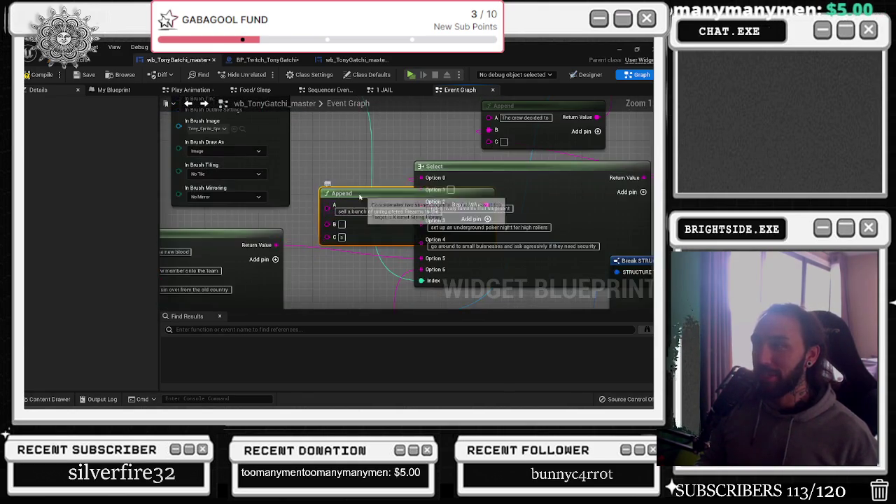
scroll(373, 218, down, 3)
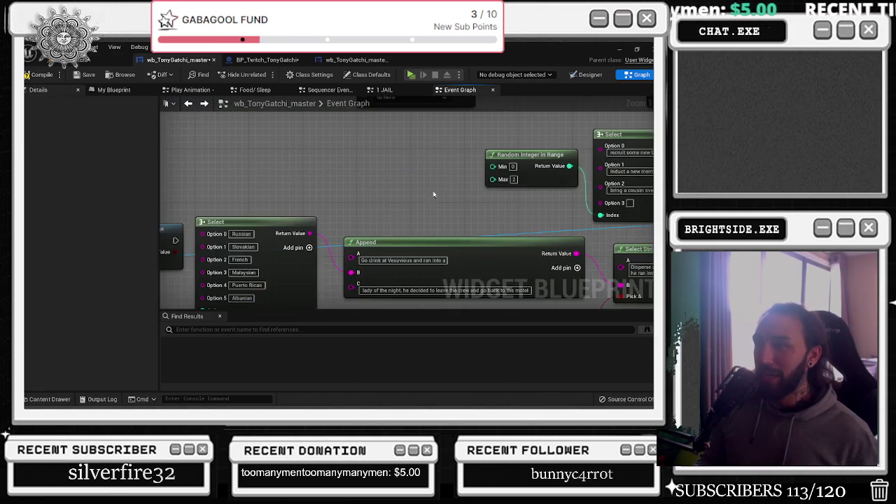
scroll(354, 228, up, 2)
mouse_move(271, 253)
mouse_down()
mouse_move(493, 189)
mouse_move(525, 164)
mouse_up()
double_click(487, 164)
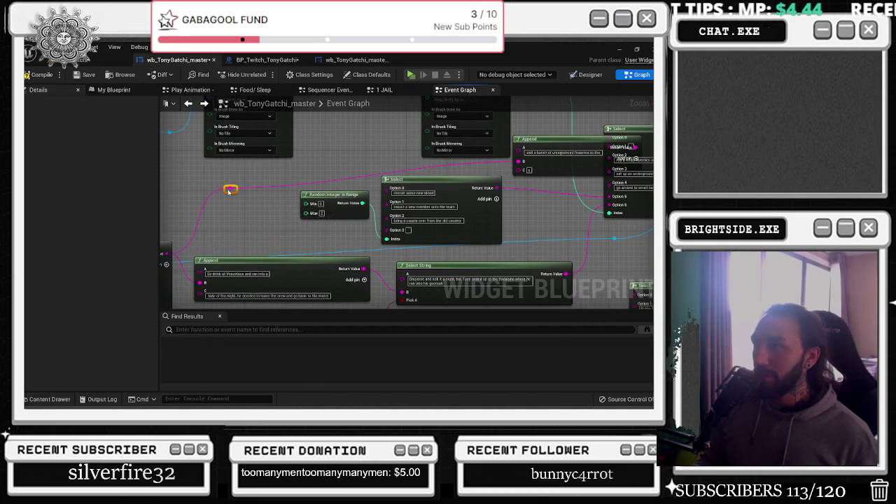
Rearrange the Select, Random Integer and Append nodes into a tidy layout
mouse_move(192, 184)
mouse_down()
mouse_move(389, 229)
mouse_move(266, 252)
mouse_up()
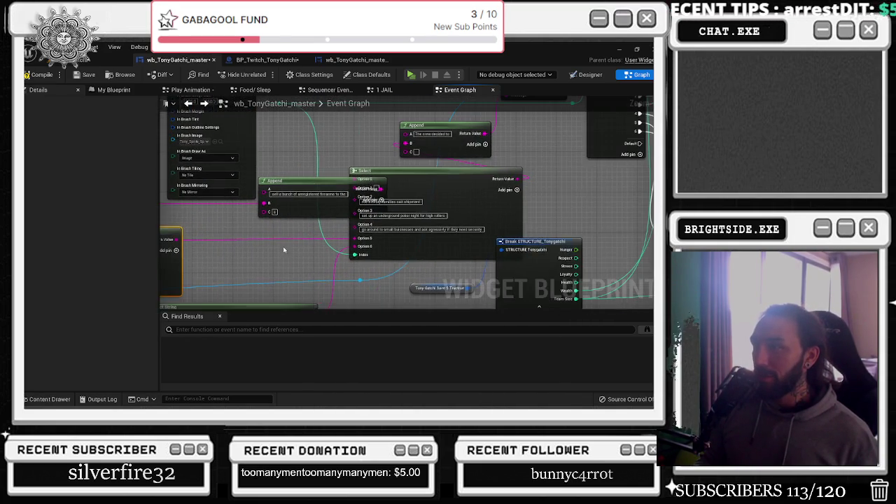
mouse_move(444, 193)
mouse_down()
mouse_move(392, 210)
mouse_move(420, 225)
mouse_up()
mouse_move(448, 161)
mouse_down()
mouse_move(482, 165)
mouse_move(546, 125)
mouse_up()
drag(378, 199, 311, 200)
scroll(357, 225, up, 2)
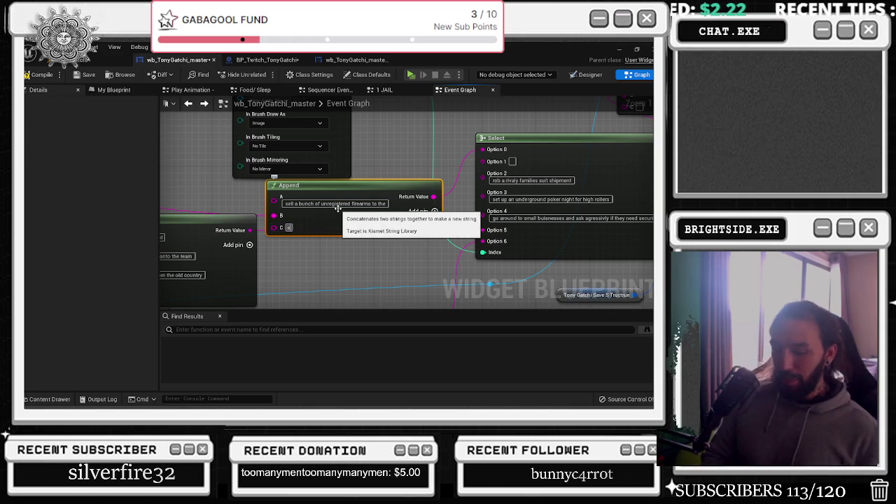
click(446, 178)
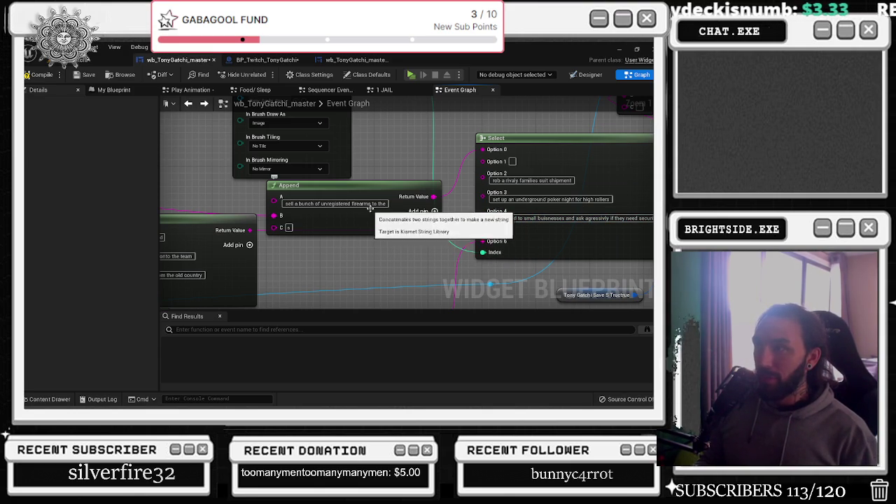
drag(401, 204, 224, 207)
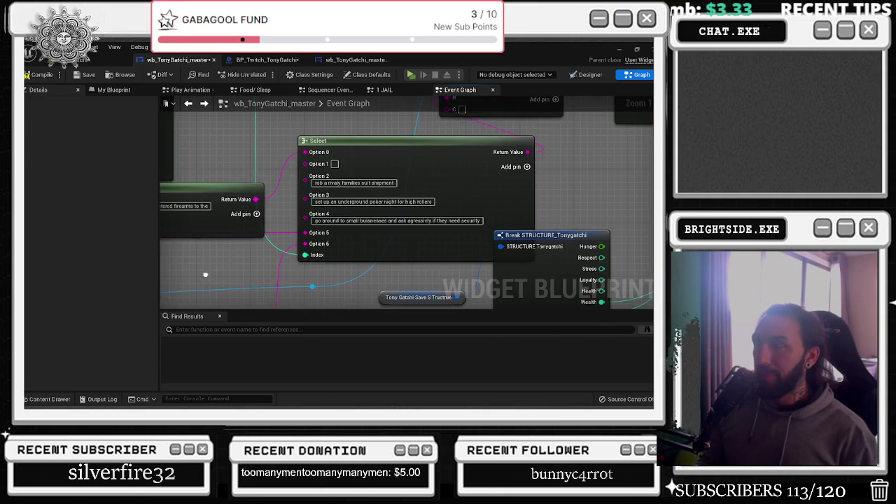
Insert the missing 'e' in Option 4's misspelled 'agressivly' and commit the edit
mouse_move(249, 256)
mouse_down()
mouse_move(210, 182)
mouse_move(260, 265)
mouse_up()
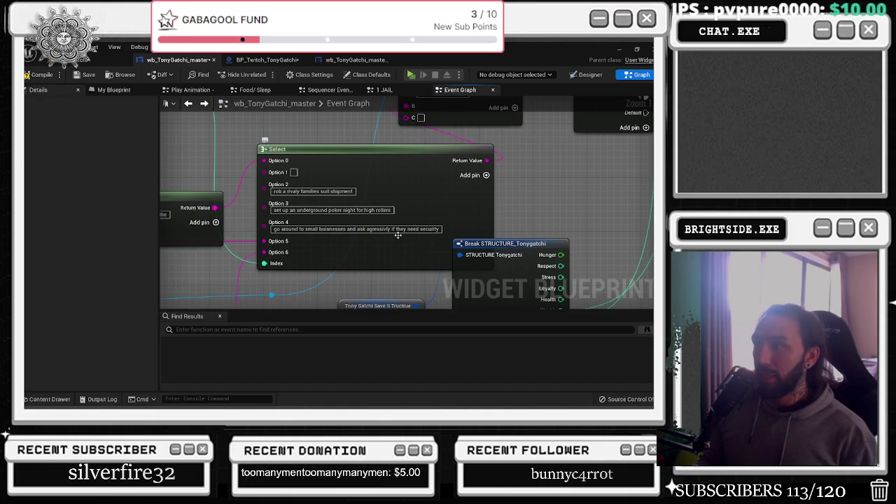
scroll(381, 232, up, 2)
scroll(376, 231, up, 1)
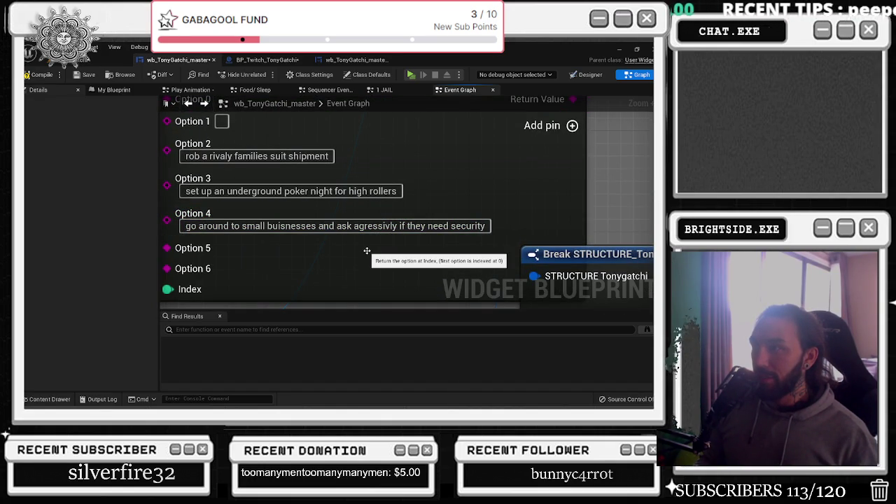
drag(355, 226, 397, 226)
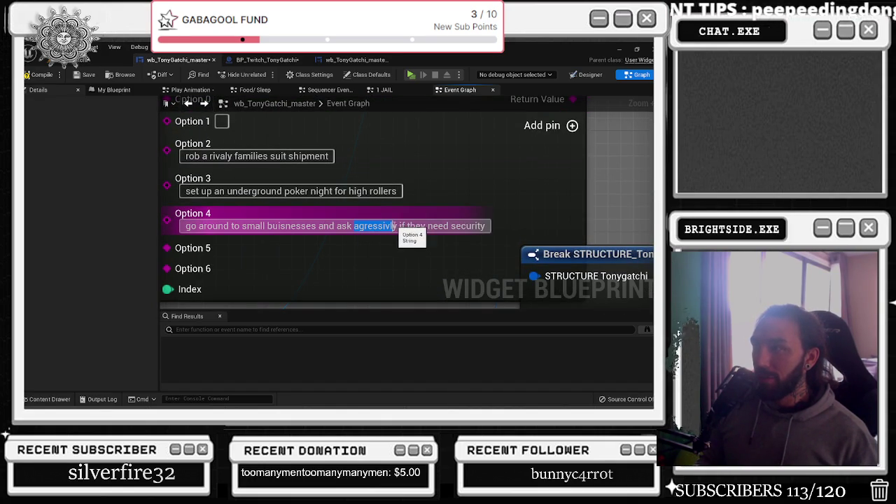
key(alt+Tab)
key(alt+Tab)
key(alt+Tab)
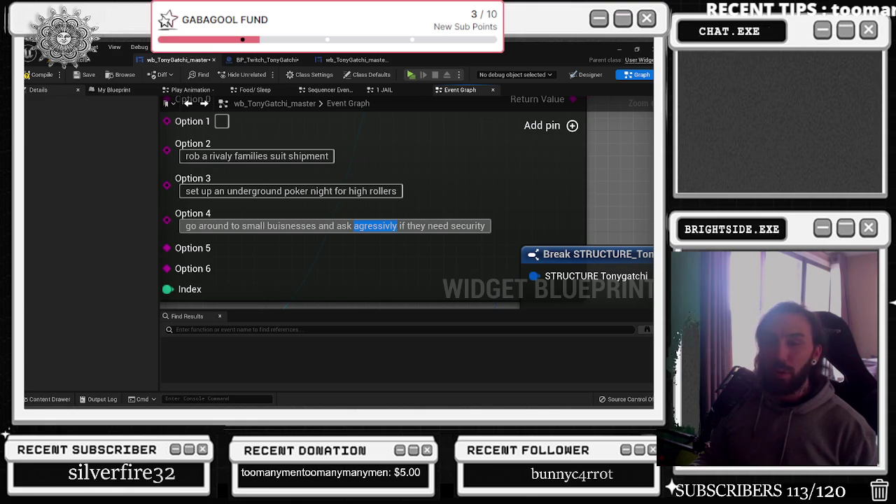
click(395, 225)
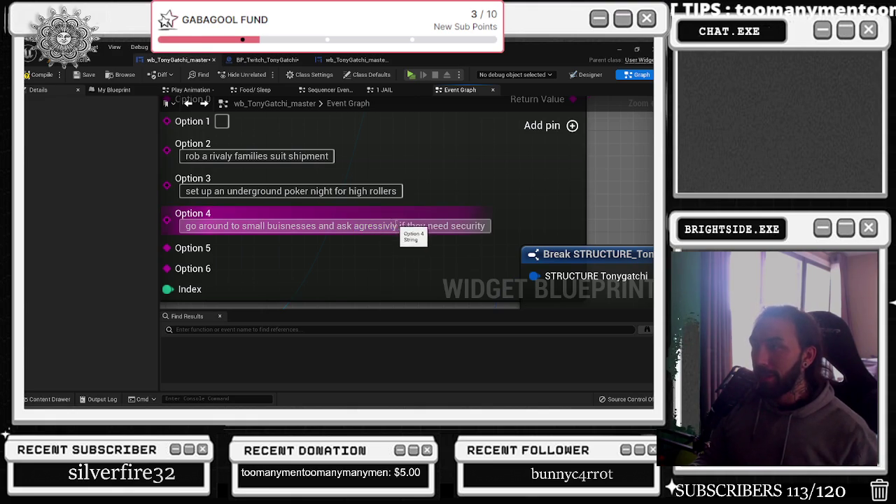
text(e)
click(469, 174)
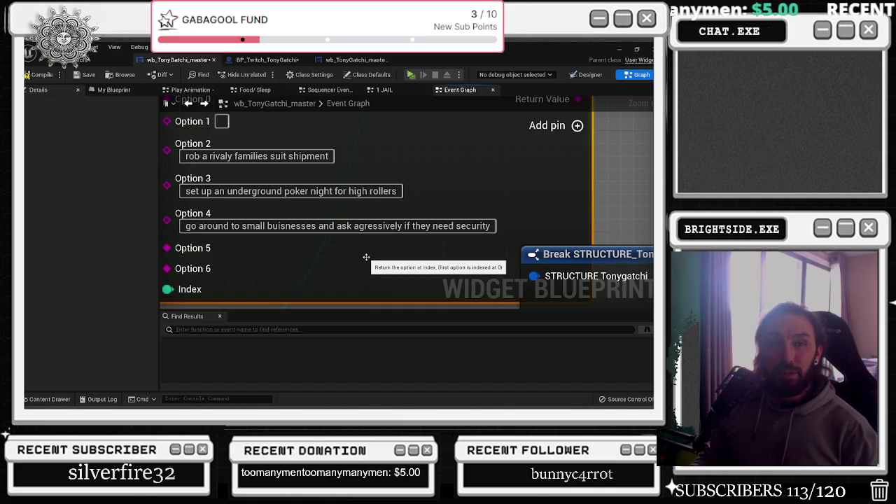
scroll(366, 258, down, 5)
drag(375, 262, 303, 246)
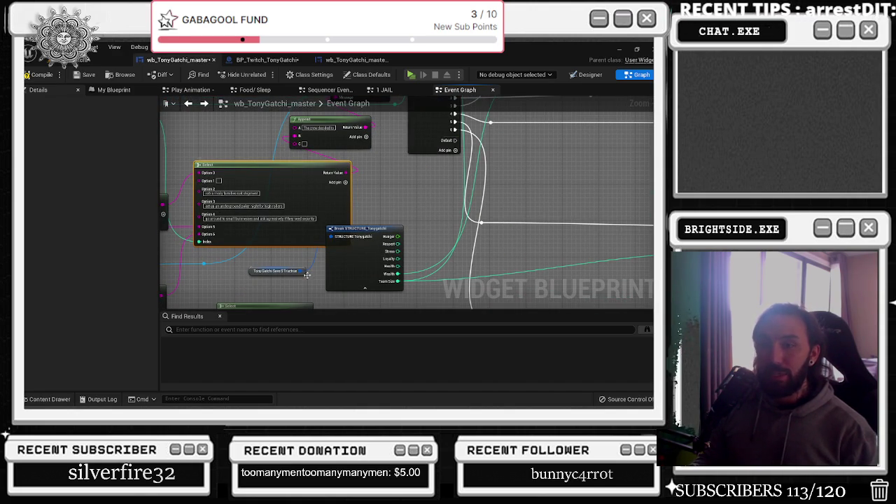
Enter 'loan money to degenerate gamblers at extreme intrest rates' in Select Option 1
drag(364, 276, 401, 277)
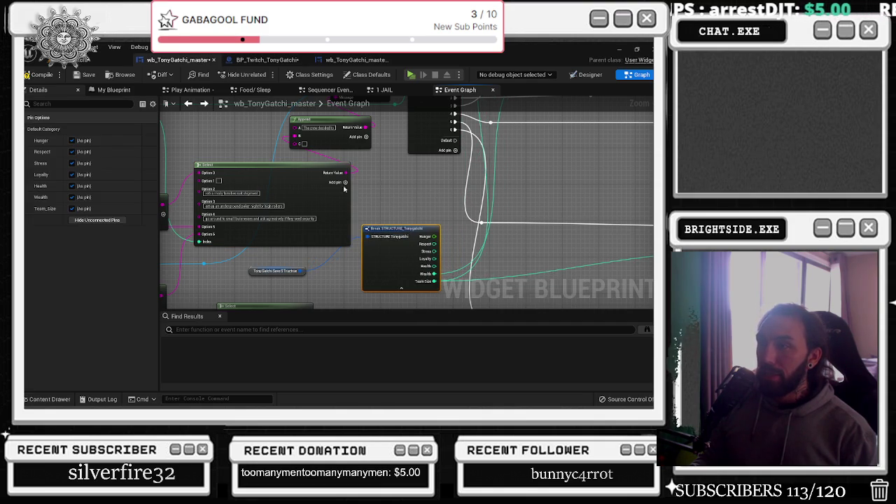
scroll(210, 185, up, 2)
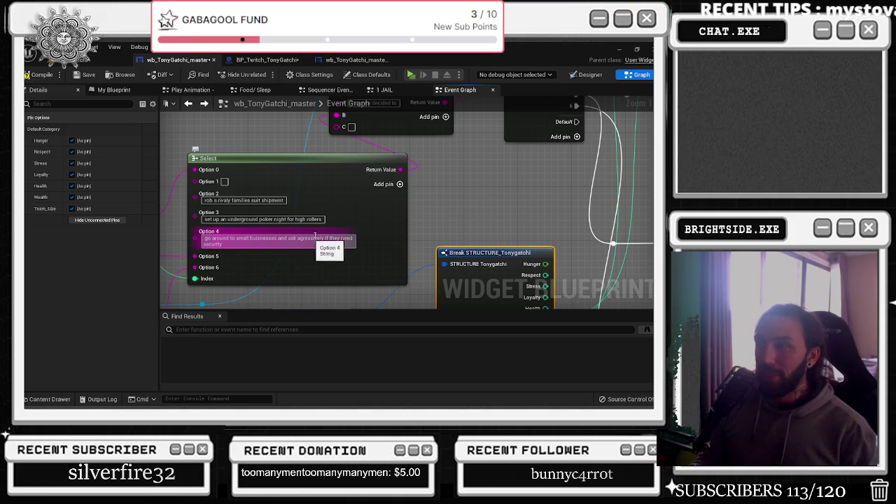
mouse_move(259, 242)
mouse_down()
mouse_move(431, 202)
mouse_move(551, 148)
mouse_up()
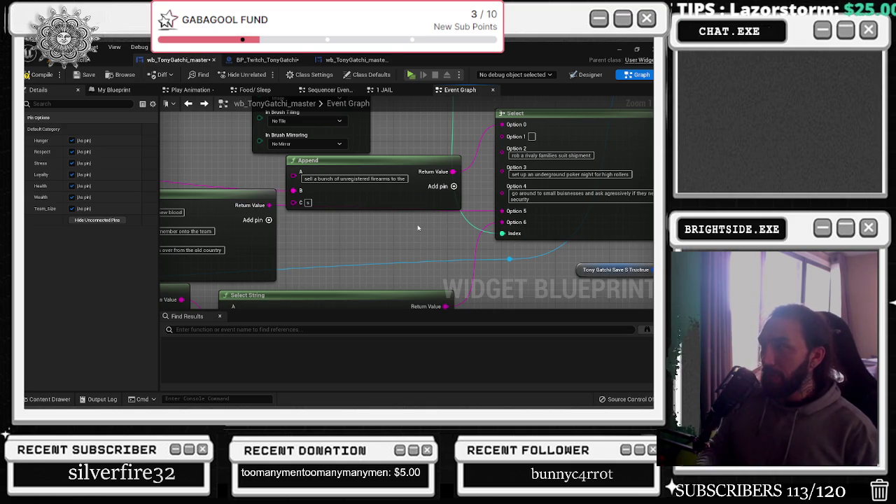
drag(418, 228, 350, 49)
mouse_move(371, 135)
mouse_down()
mouse_move(339, 102)
mouse_move(323, 101)
mouse_move(392, 210)
mouse_up()
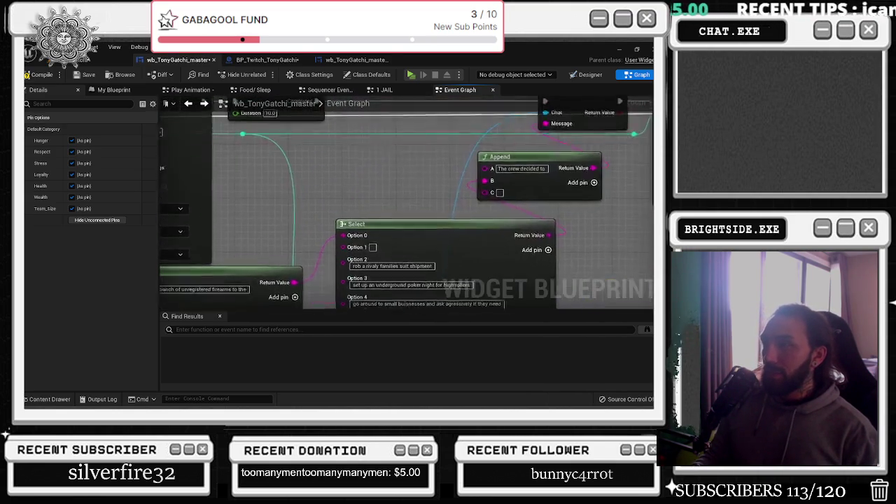
drag(456, 248, 434, 215)
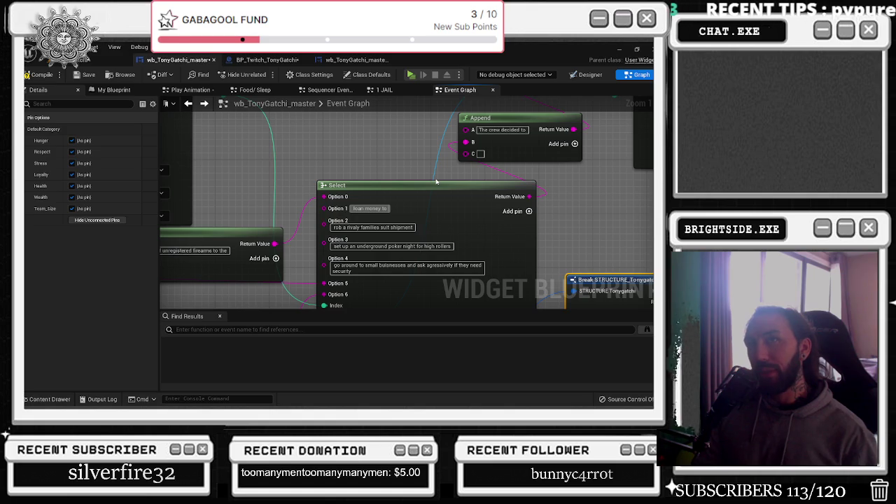
text( d)
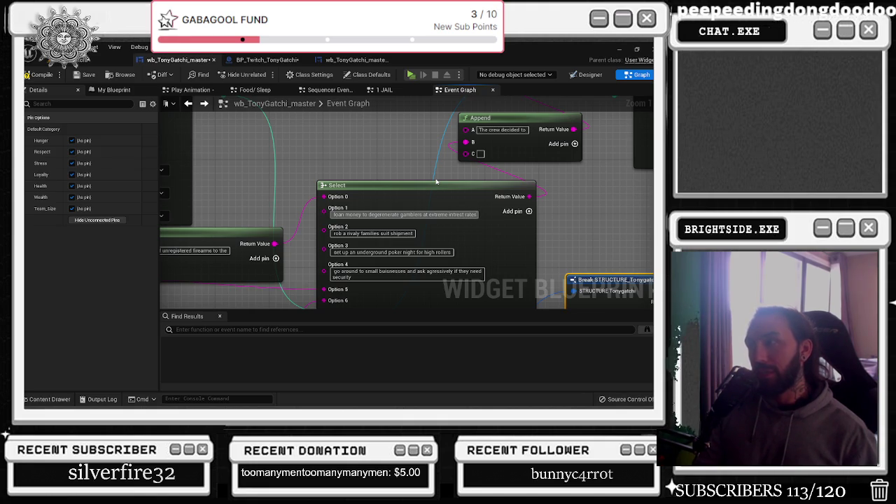
drag(369, 133, 234, 177)
scroll(235, 177, down, 4)
scroll(234, 178, up, 3)
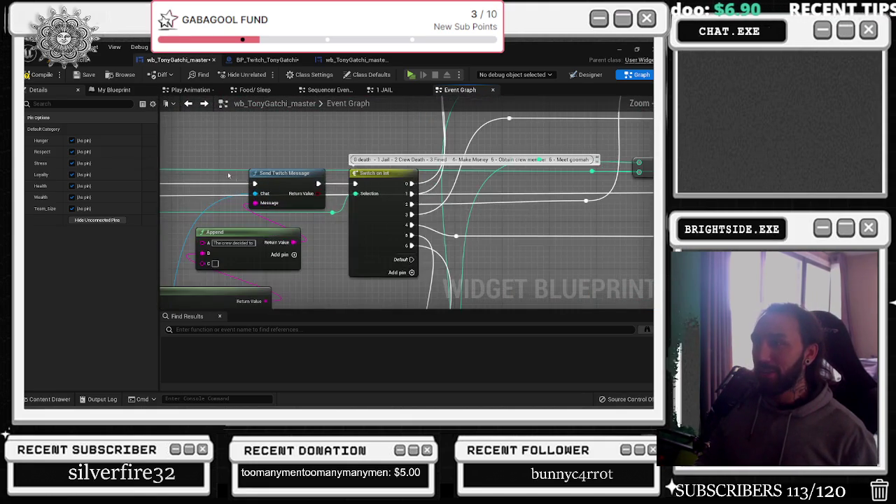
Move the Break STRUCTURE node up and the save-tracker variable node right
scroll(330, 170, down, 5)
scroll(355, 196, up, 5)
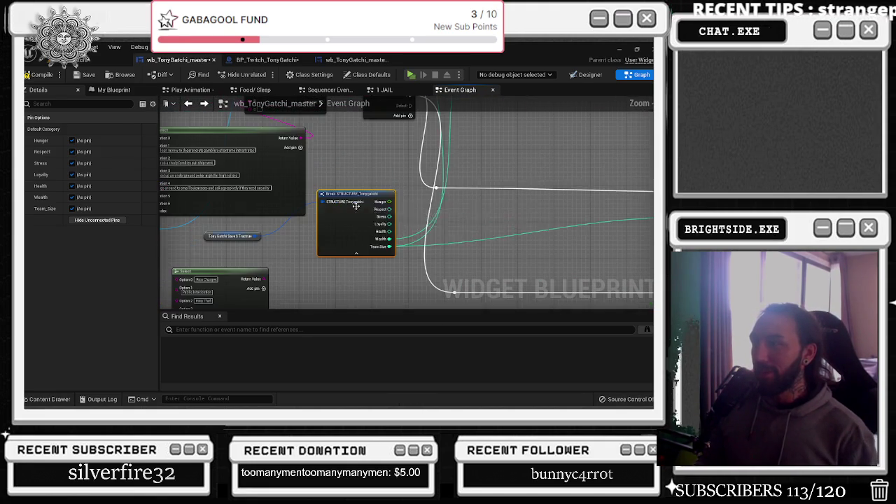
drag(361, 191, 369, 166)
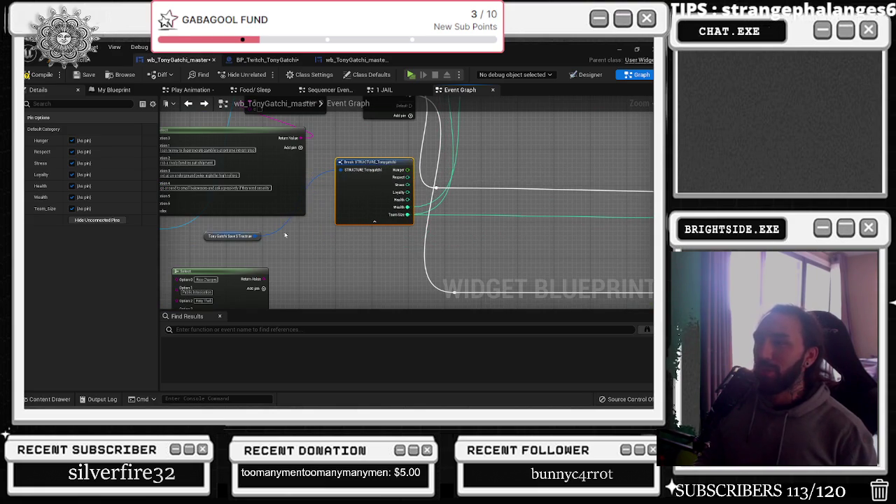
drag(235, 238, 290, 247)
scroll(376, 245, down, 6)
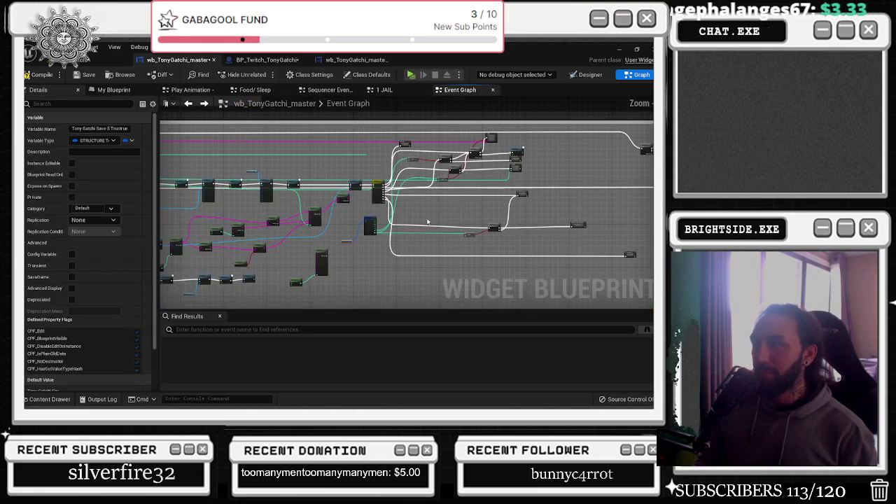
mouse_move(448, 214)
mouse_down()
mouse_move(315, 242)
mouse_move(329, 213)
mouse_up()
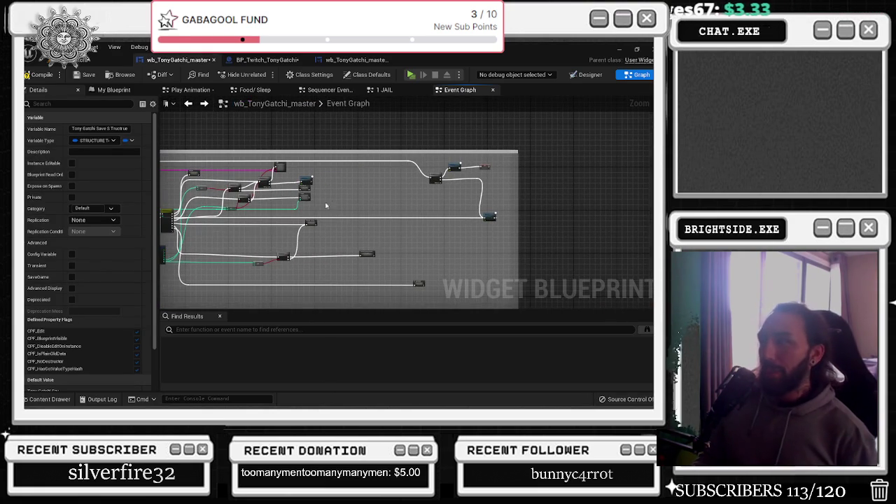
scroll(315, 208, up, 5)
Open the 2 Crew Death collapsed graph
mouse_move(311, 166)
mouse_down()
mouse_move(448, 176)
mouse_move(370, 197)
mouse_up()
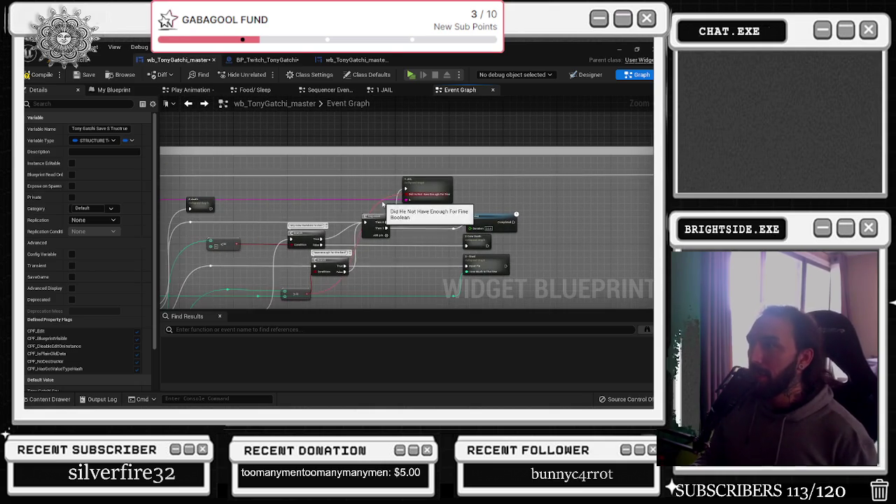
click(378, 204)
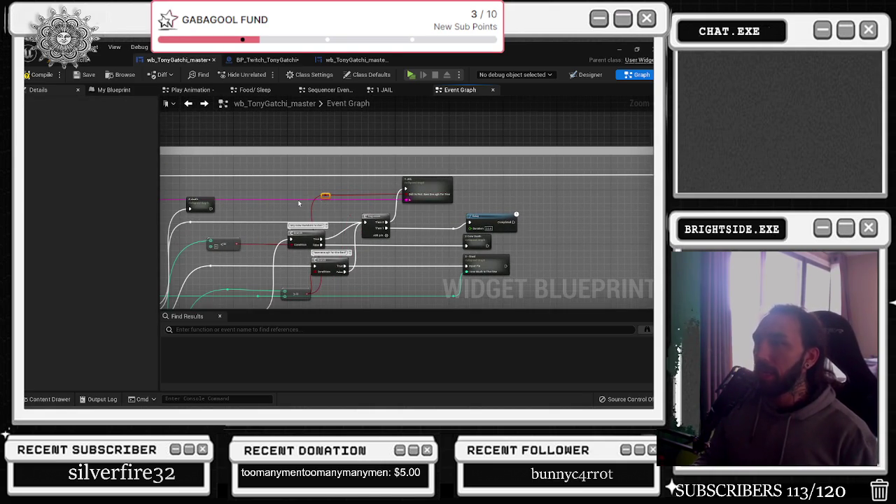
drag(299, 203, 480, 155)
drag(418, 146, 320, 160)
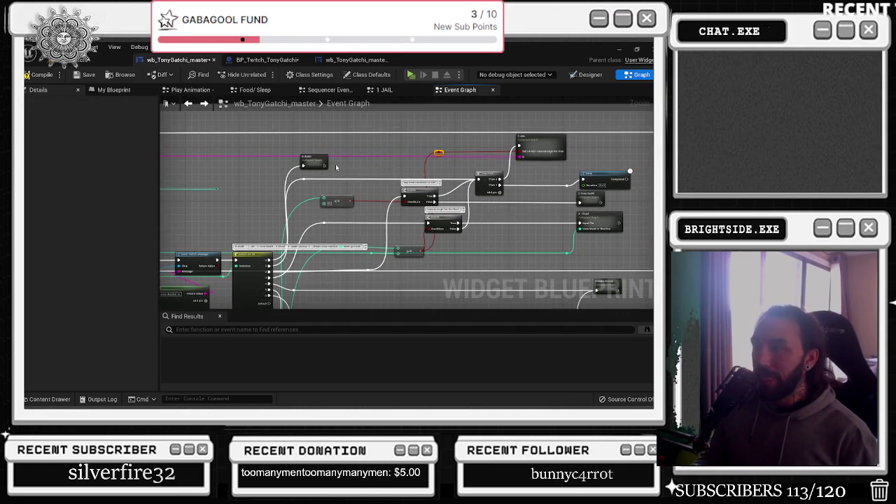
drag(372, 165, 333, 174)
drag(433, 194, 343, 172)
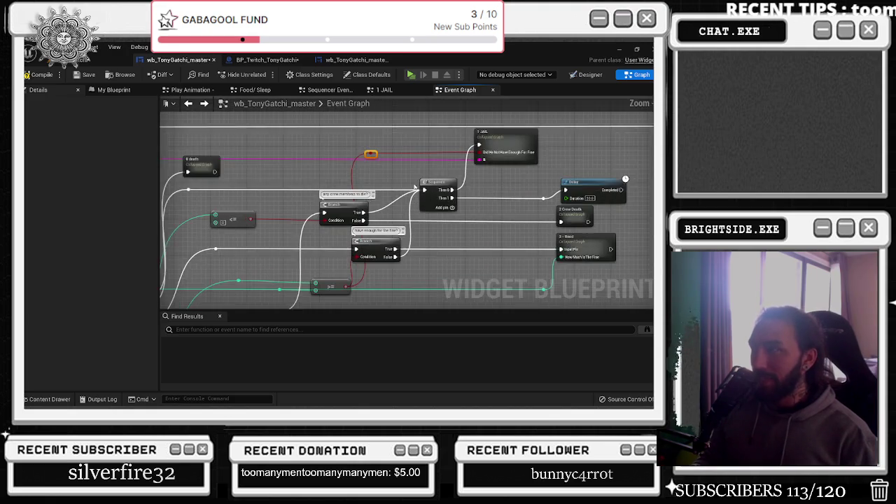
scroll(377, 163, up, 2)
double_click(462, 191)
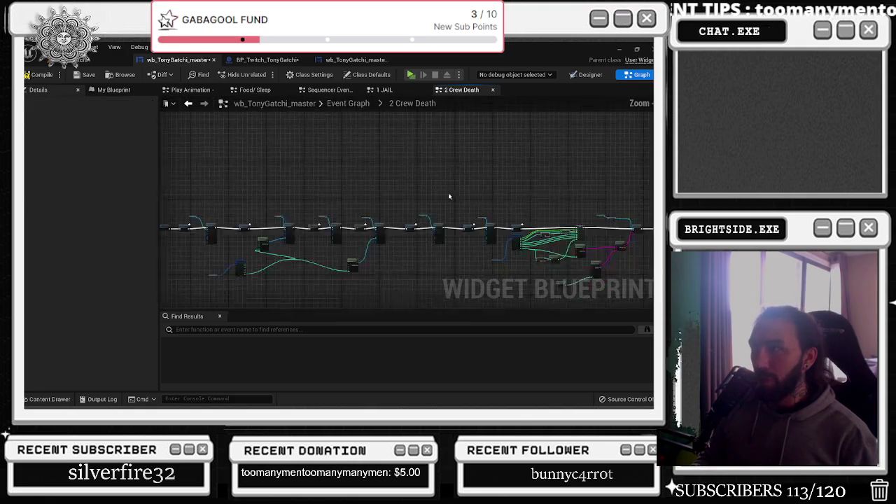
Inspect 2 Crew Death's Clamp, Select, Append and Send Twitch Message nodes, then return to Event Graph
scroll(385, 203, up, 5)
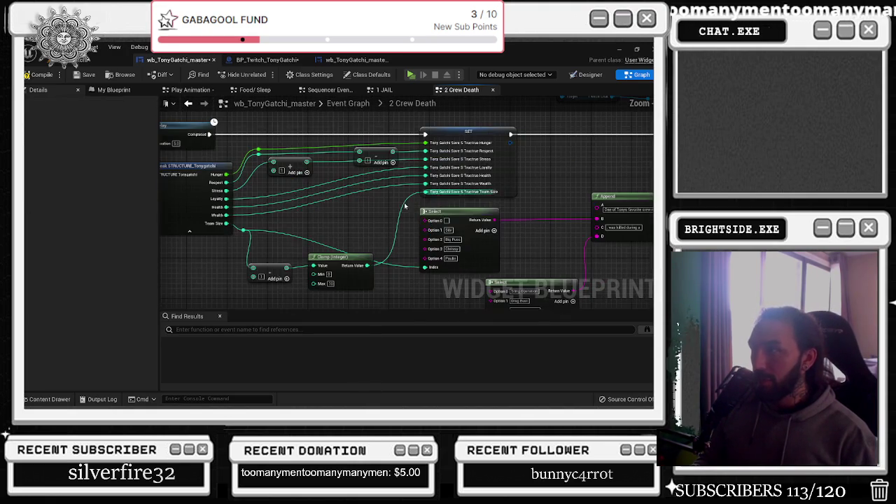
mouse_move(460, 197)
mouse_down()
mouse_move(423, 202)
mouse_move(476, 154)
mouse_move(454, 142)
mouse_up()
drag(342, 133, 330, 124)
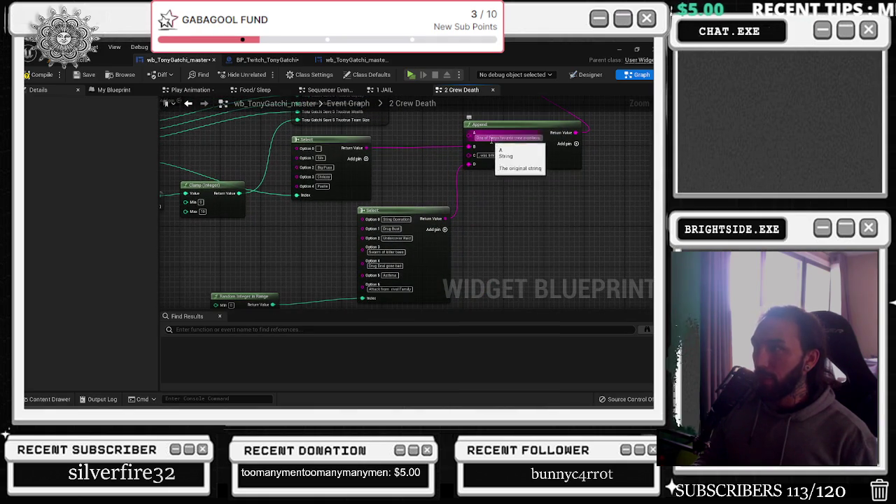
drag(225, 163, 324, 213)
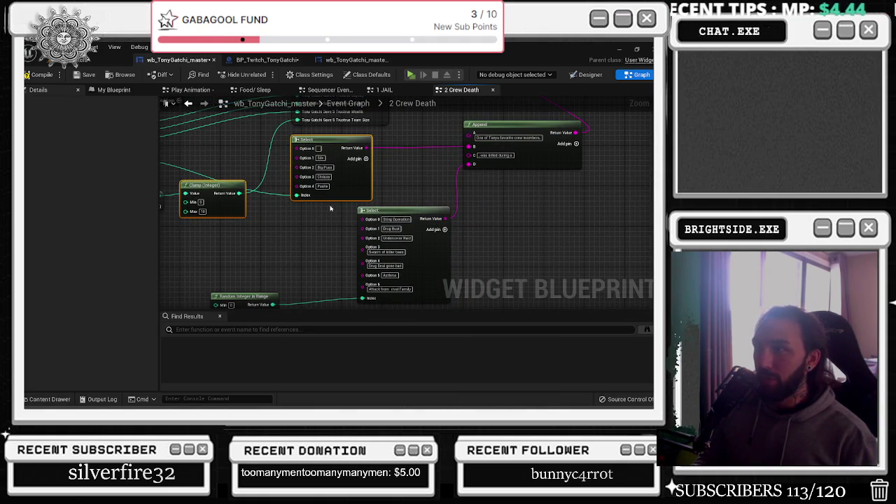
scroll(349, 178, up, 1)
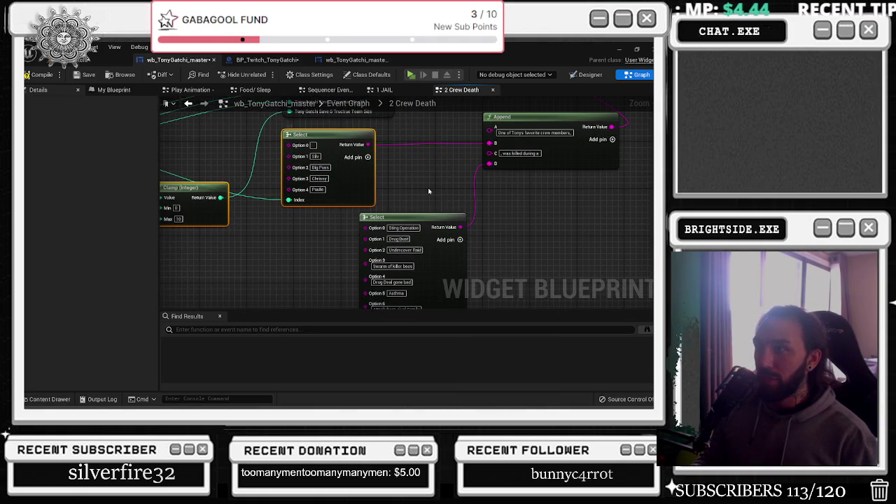
scroll(324, 191, up, 1)
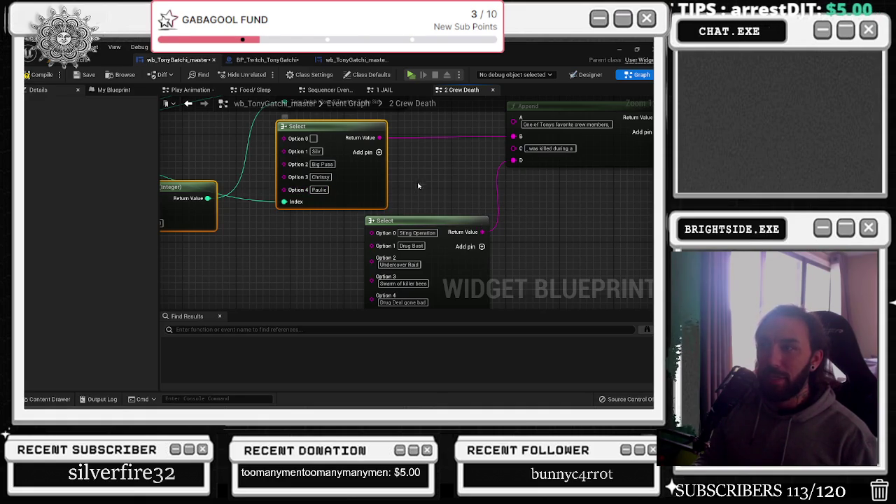
mouse_move(424, 177)
mouse_down()
mouse_move(362, 178)
mouse_move(368, 191)
mouse_up()
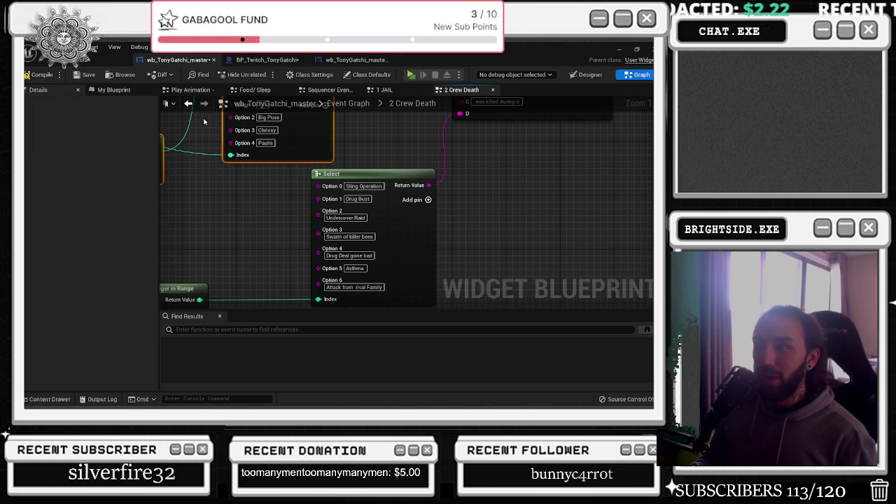
click(189, 103)
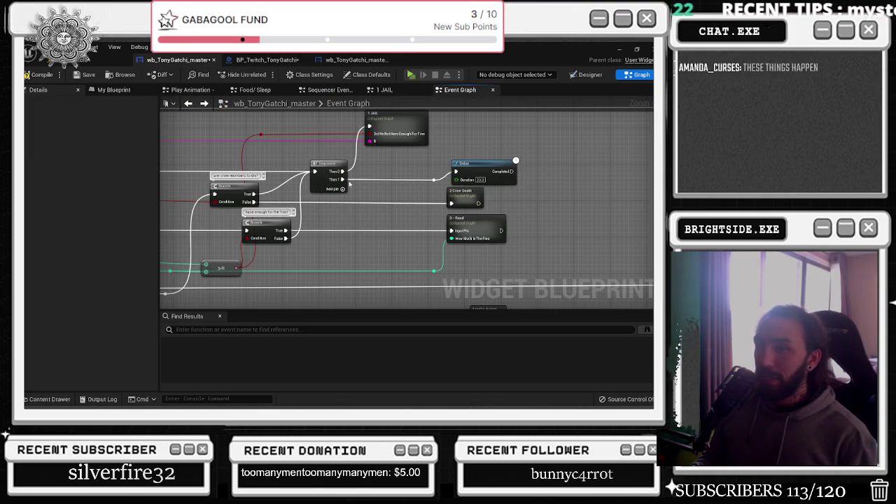
Open the 0 Death collapsed graph and move its Outputs node further right
scroll(351, 183, down, 1)
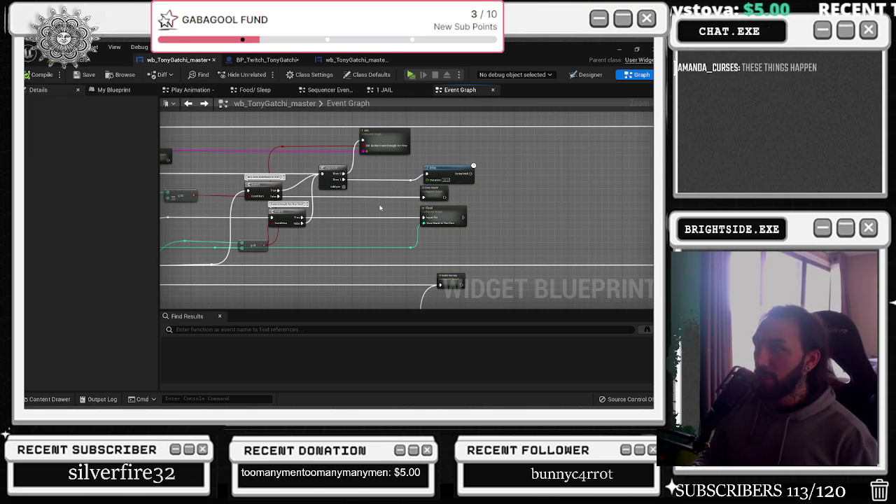
drag(387, 204, 497, 182)
drag(355, 221, 459, 249)
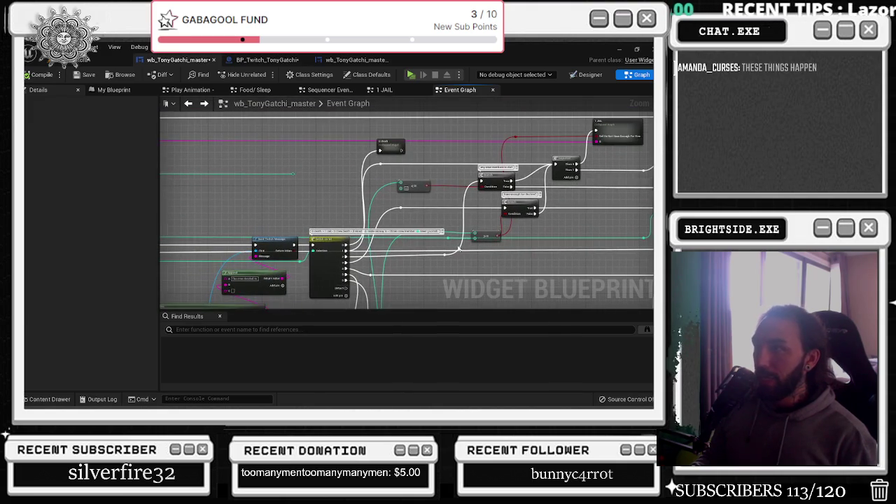
double_click(391, 146)
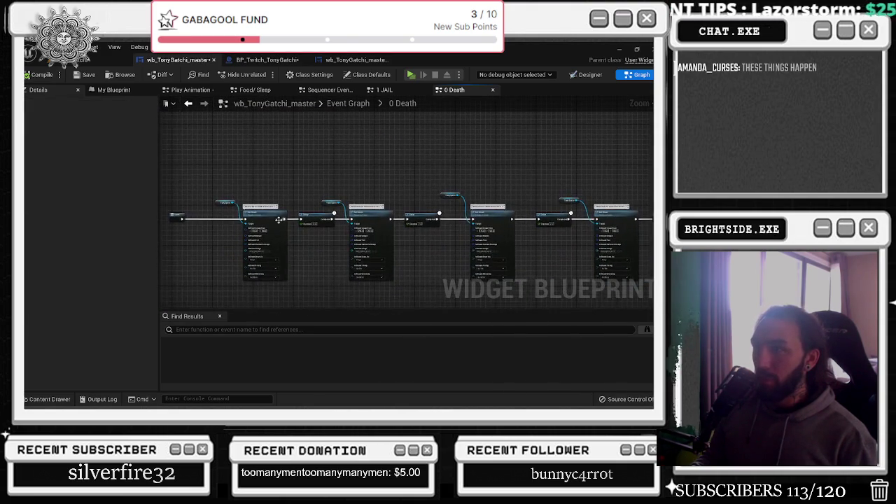
drag(434, 212, 551, 219)
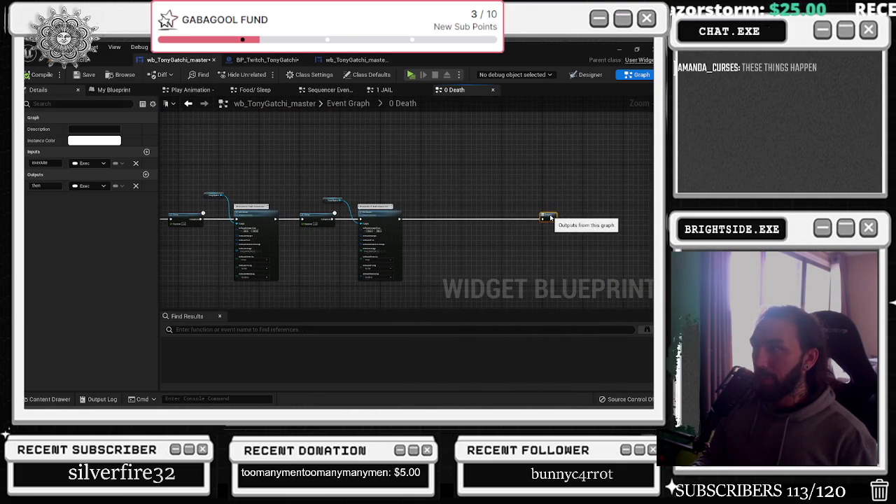
Return to the Event Graph and reopen the 2 Crew Death collapsed graph
scroll(295, 240, up, 2)
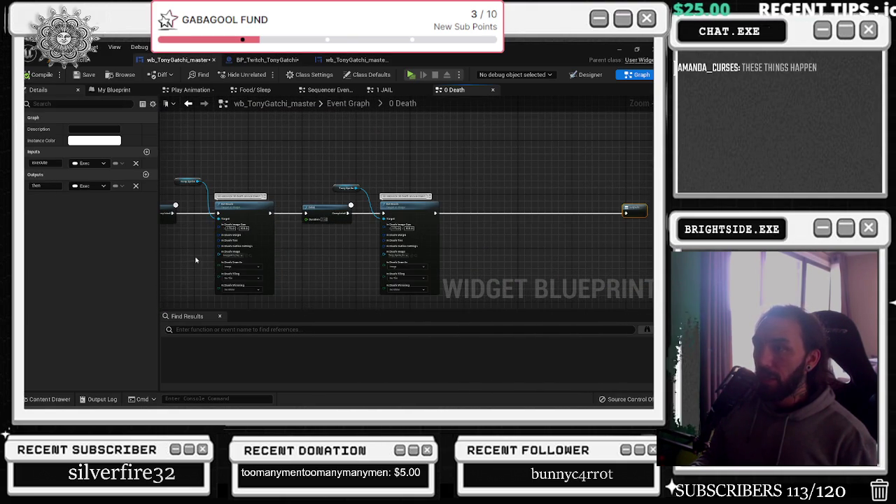
click(189, 104)
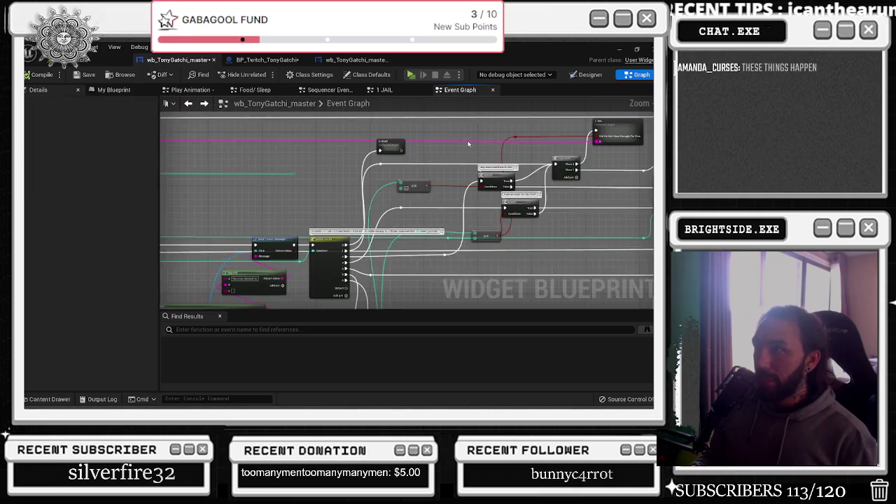
double_click(382, 213)
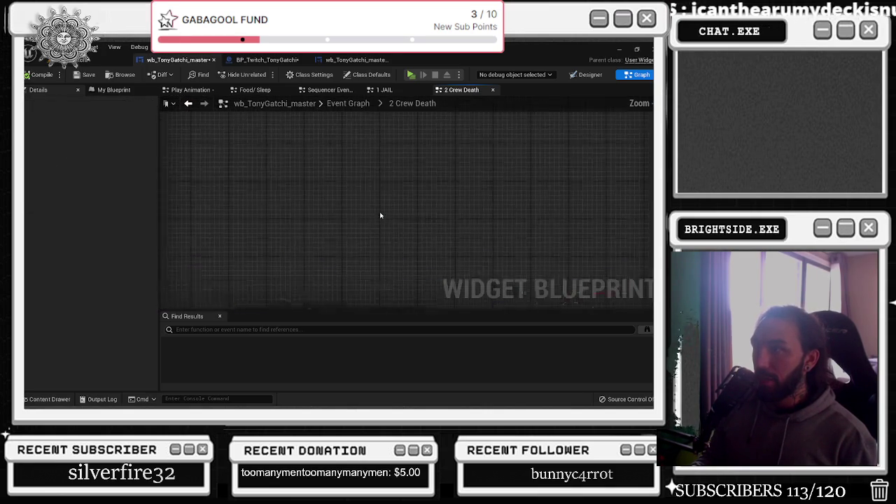
Select 2 Crew Death's Twitch Chat, Send Twitch Message, Append and Random Integer nodes, then reopen 0 Death
scroll(331, 225, down, 2)
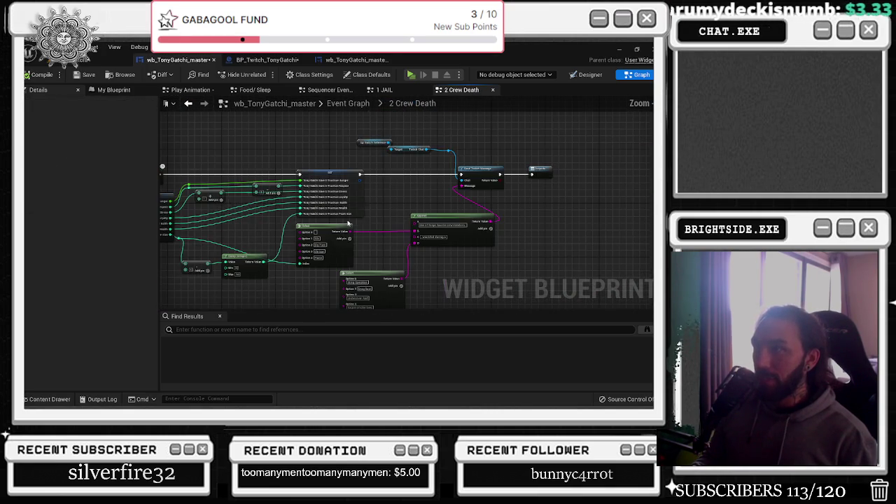
mouse_move(367, 127)
mouse_down()
mouse_move(512, 239)
mouse_move(496, 260)
mouse_up()
drag(264, 252, 342, 244)
drag(456, 261, 388, 249)
drag(436, 280, 320, 228)
mouse_move(472, 247)
mouse_down()
mouse_move(392, 203)
mouse_move(329, 140)
mouse_move(313, 147)
mouse_up()
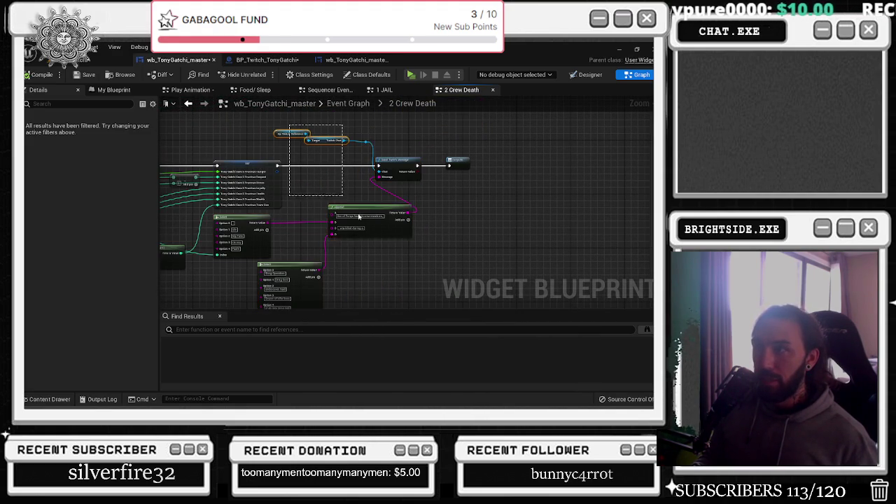
mouse_move(305, 264)
mouse_down()
mouse_move(348, 208)
mouse_move(398, 179)
mouse_up()
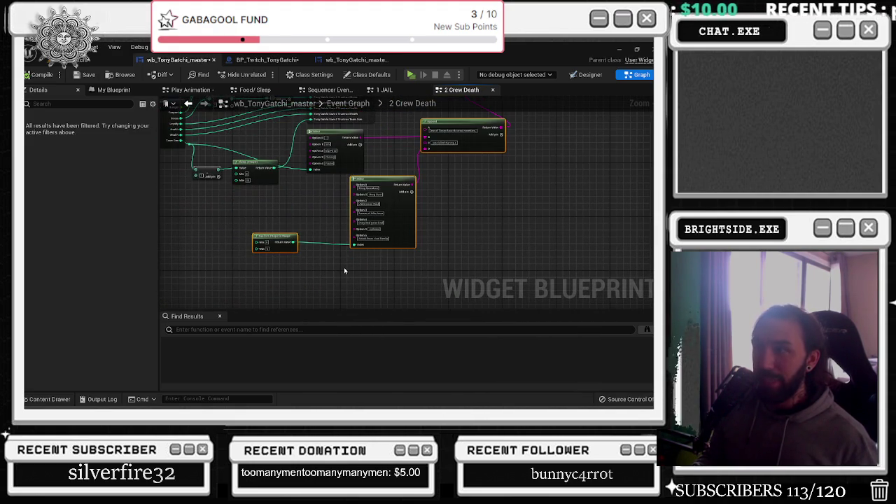
key(alt+Left)
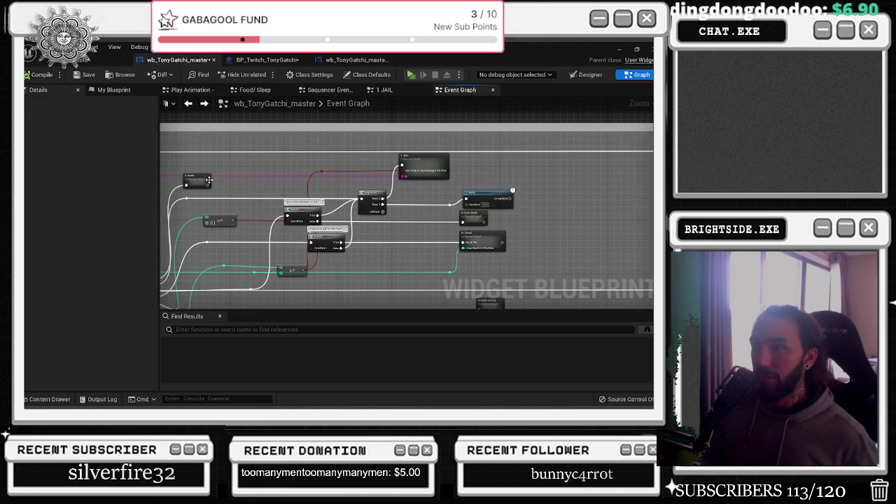
double_click(209, 184)
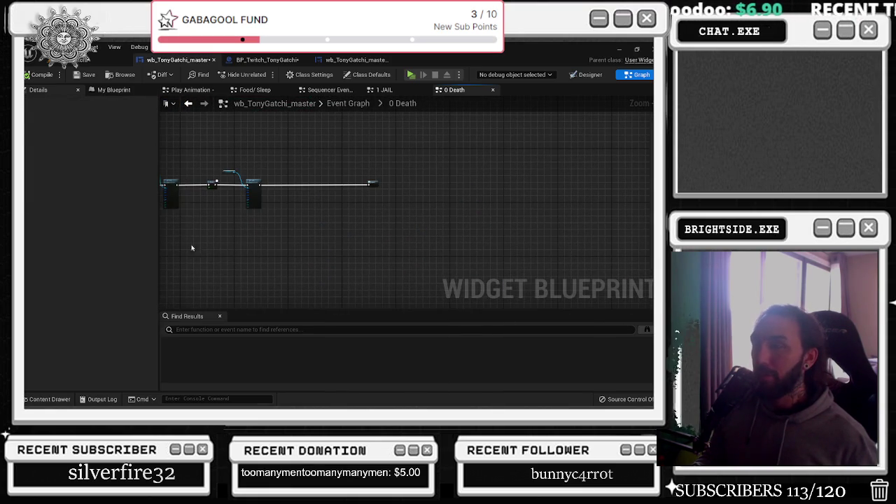
Connect Set Brush's exec output to the Send Twitch Message node
scroll(341, 184, up, 4)
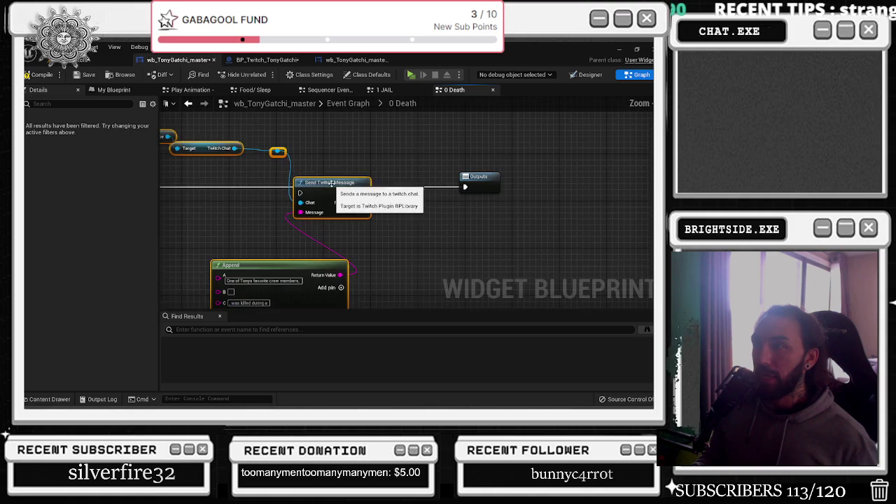
drag(204, 184, 323, 181)
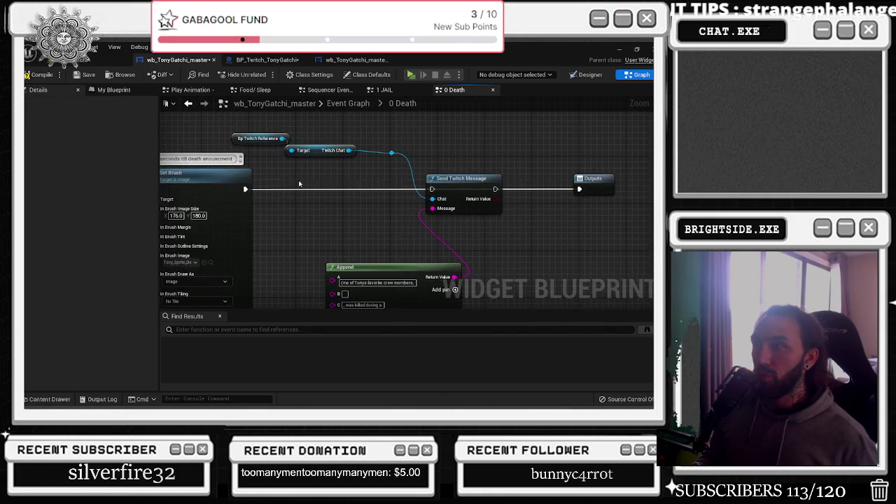
drag(496, 189, 506, 187)
mouse_move(245, 189)
mouse_down()
mouse_move(458, 199)
mouse_move(433, 189)
mouse_up()
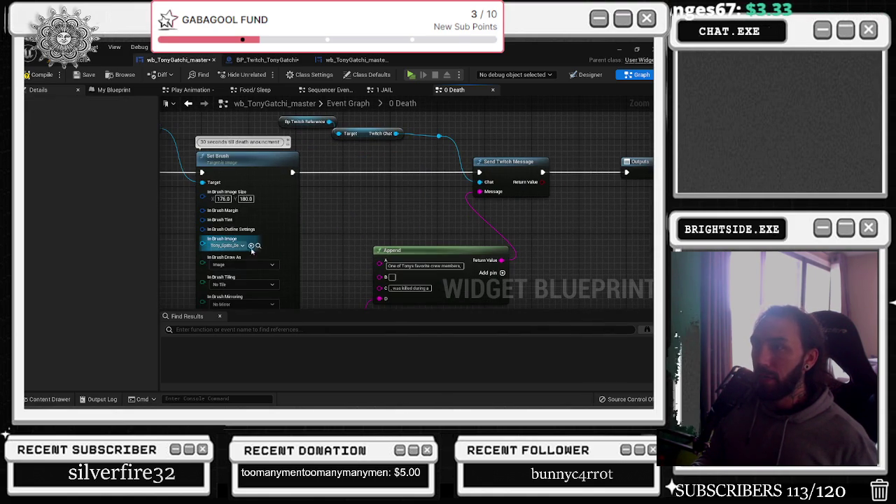
Check which sprite each Set Brush node uses in the asset browser
click(258, 246)
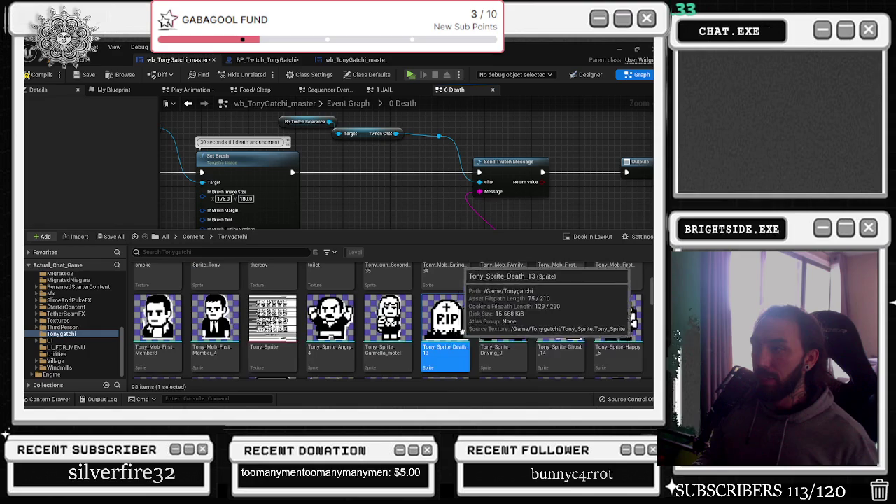
click(359, 220)
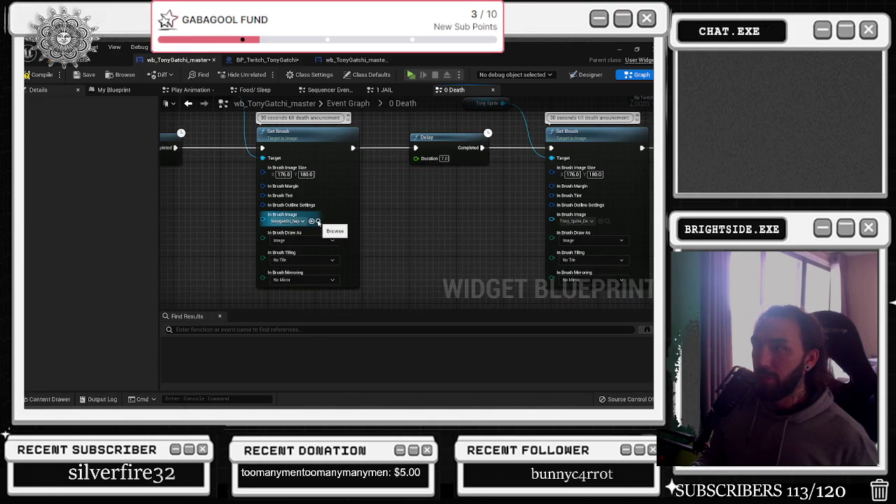
click(318, 222)
click(398, 240)
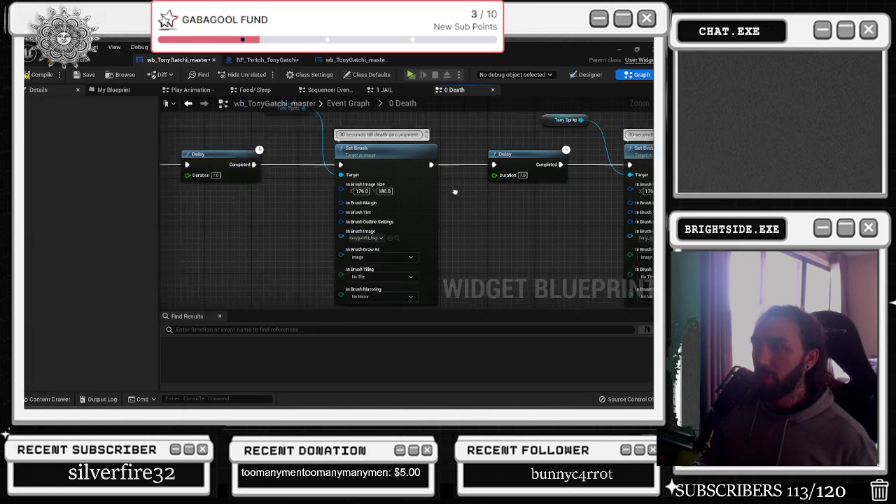
click(382, 240)
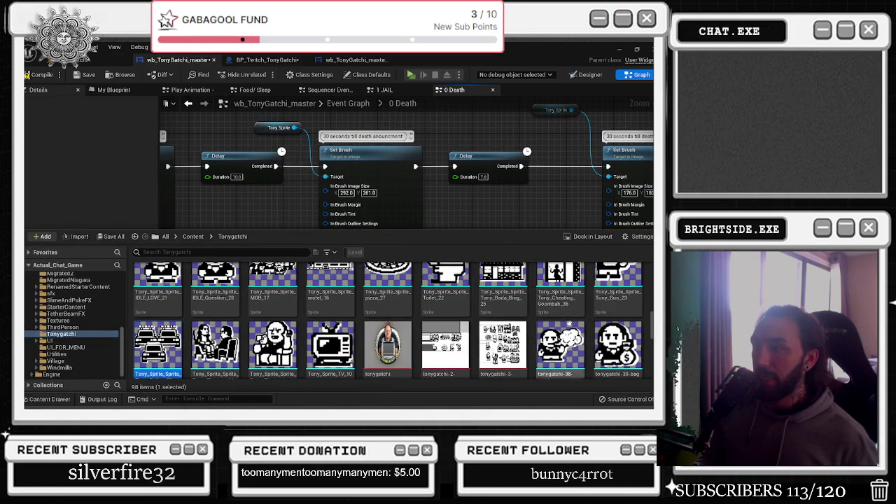
click(536, 216)
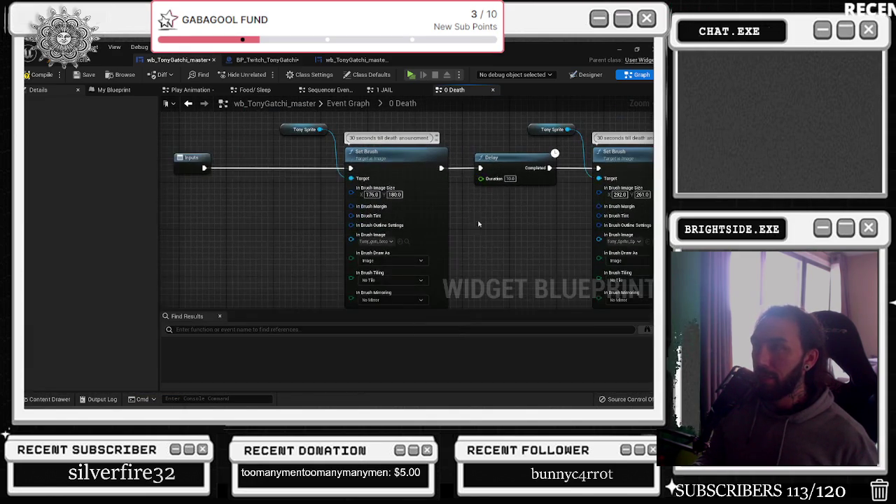
click(406, 242)
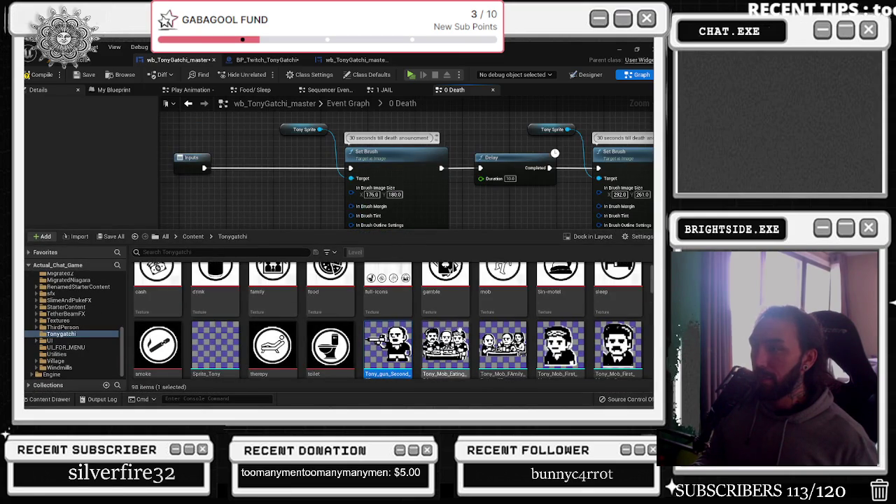
scroll(258, 153, down, 1)
Move the first Set Brush beside Inputs and pull the Delay and next Set Brush left
drag(378, 184, 302, 175)
drag(503, 163, 407, 163)
mouse_move(490, 120)
mouse_down()
mouse_move(581, 151)
mouse_move(483, 166)
mouse_up()
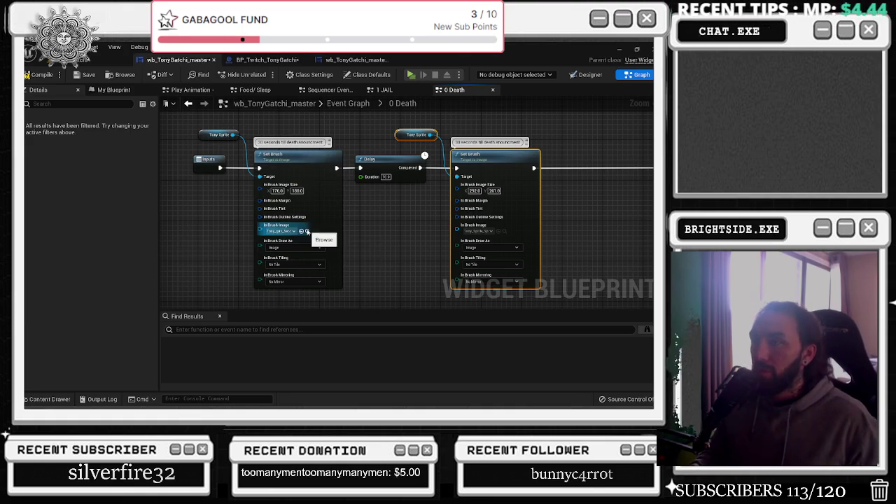
click(307, 232)
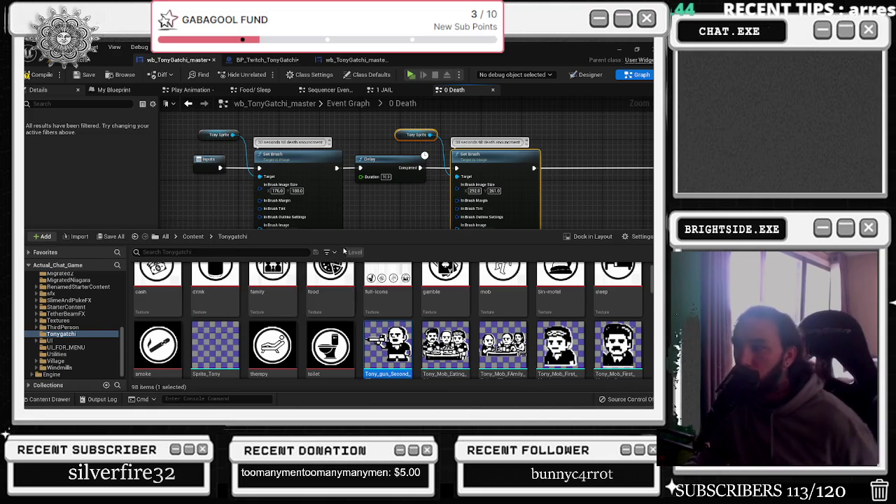
scroll(364, 290, down, 2)
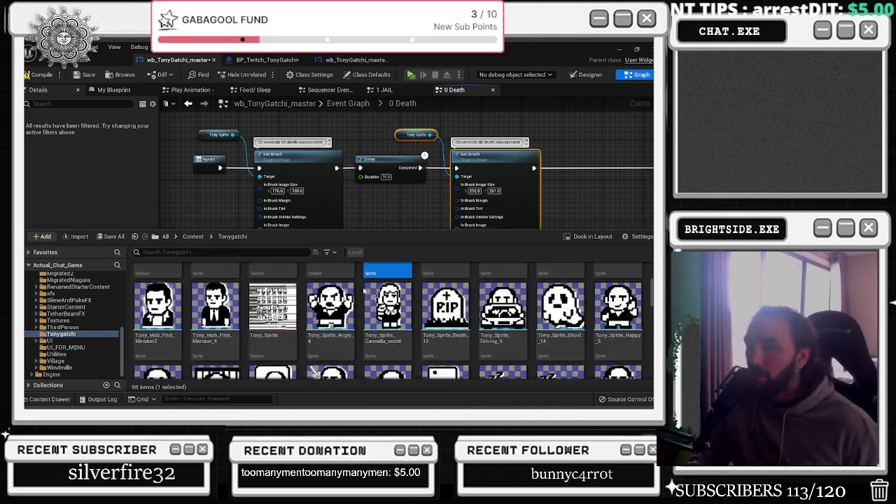
scroll(364, 290, down, 1)
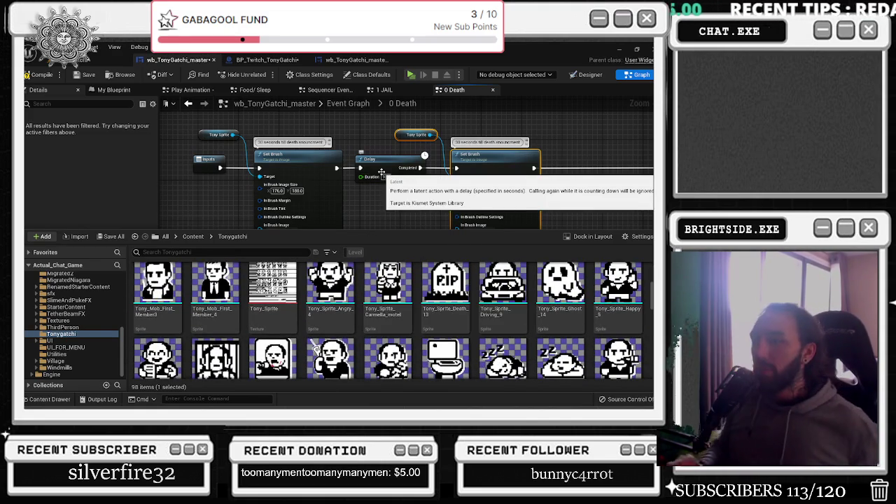
scroll(364, 300, down, 5)
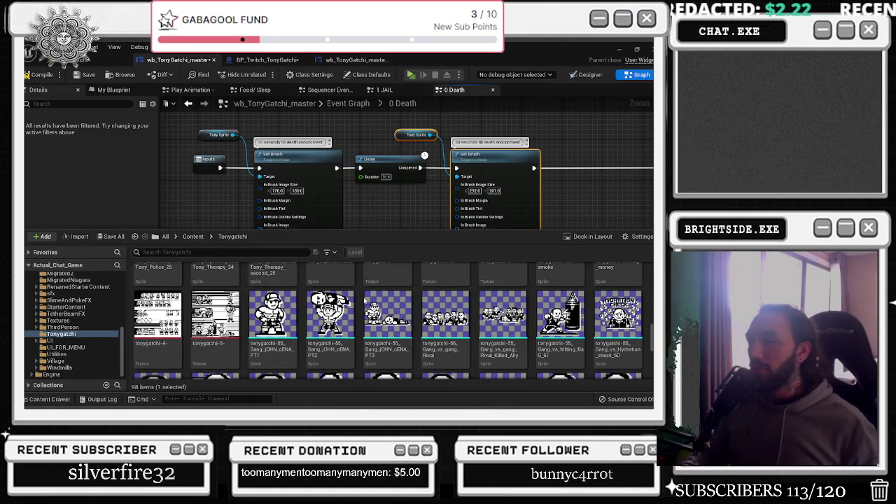
click(387, 201)
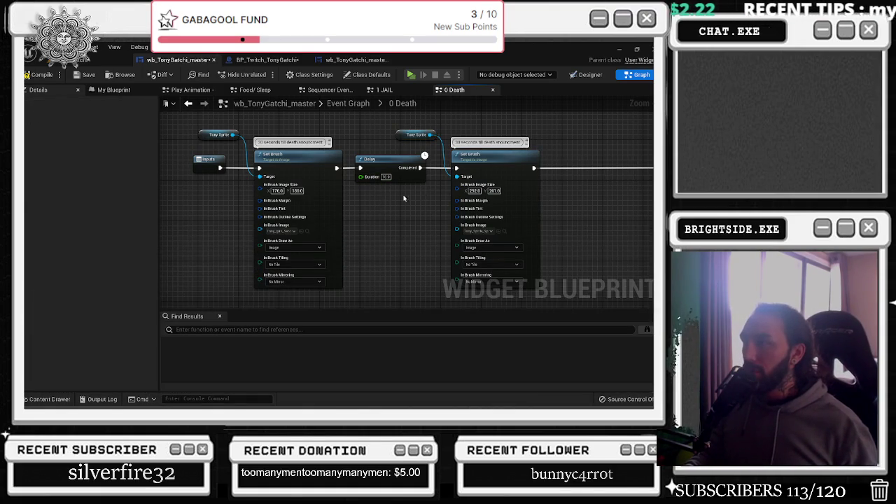
Reposition the Tony Sprite, Delay and Set Brush nodes in the 0 Death graph
drag(245, 133, 401, 204)
right_click(301, 196)
click(329, 210)
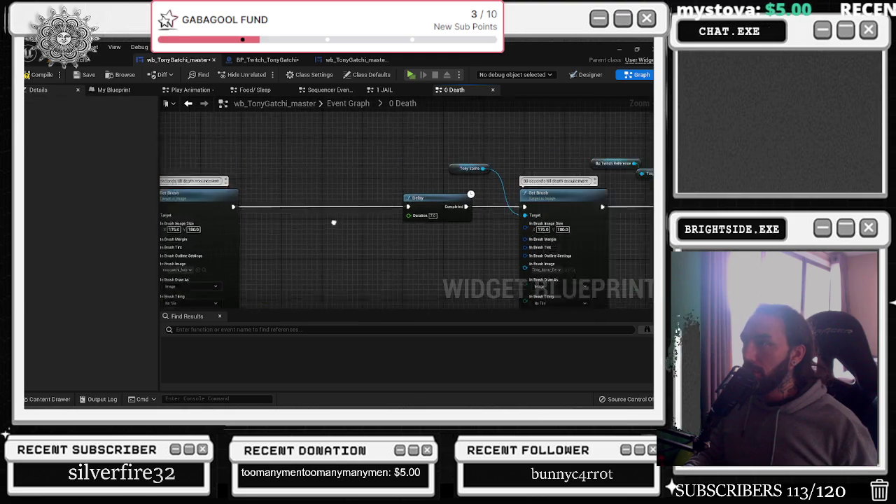
mouse_move(258, 207)
mouse_down()
mouse_move(427, 238)
mouse_move(454, 253)
mouse_up()
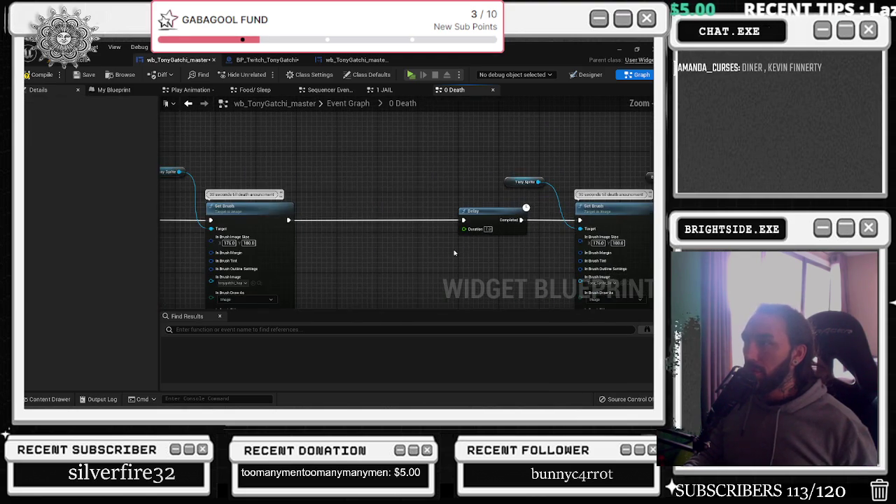
drag(349, 230, 430, 228)
drag(230, 210, 244, 210)
mouse_move(249, 161)
mouse_down()
mouse_move(437, 250)
mouse_move(394, 250)
mouse_up()
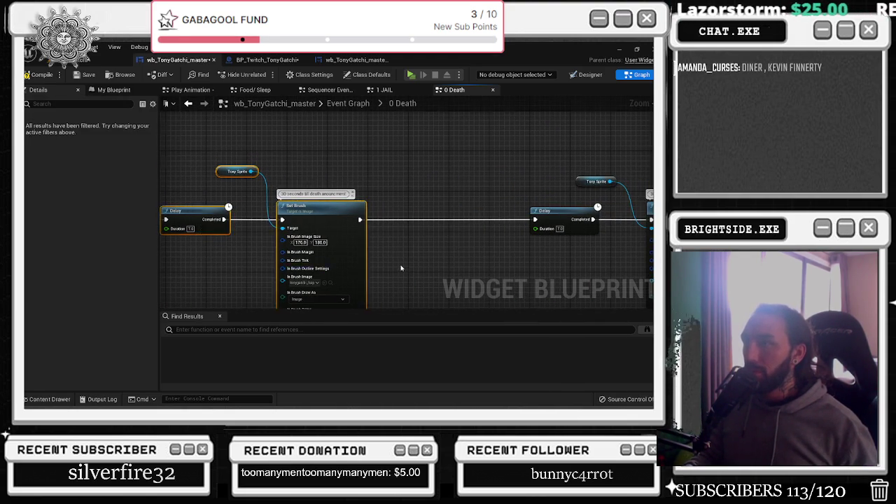
scroll(400, 268, down, 5)
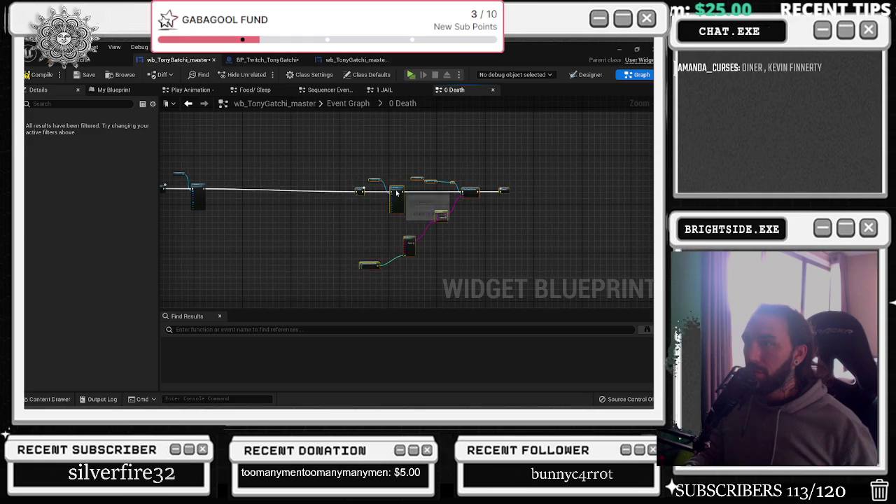
scroll(222, 216, up, 6)
scroll(265, 245, down, 3)
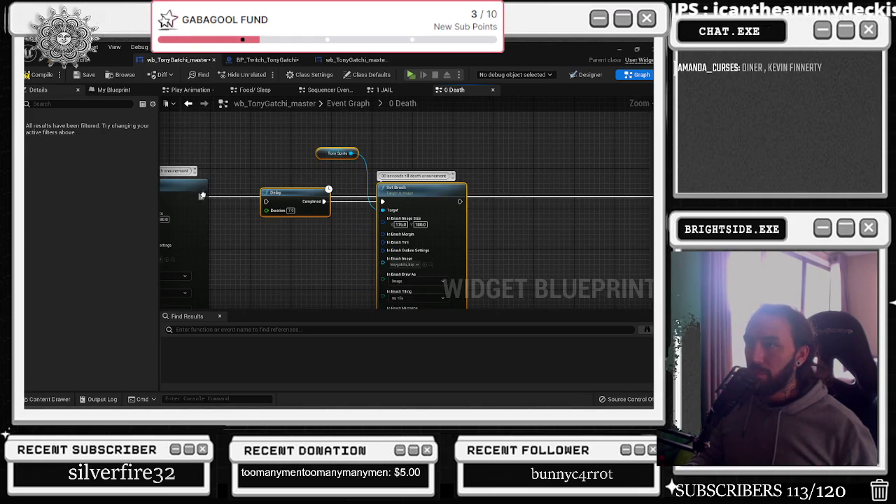
Wire the preceding node's exec output into the Delay
click(202, 196)
drag(420, 187, 441, 187)
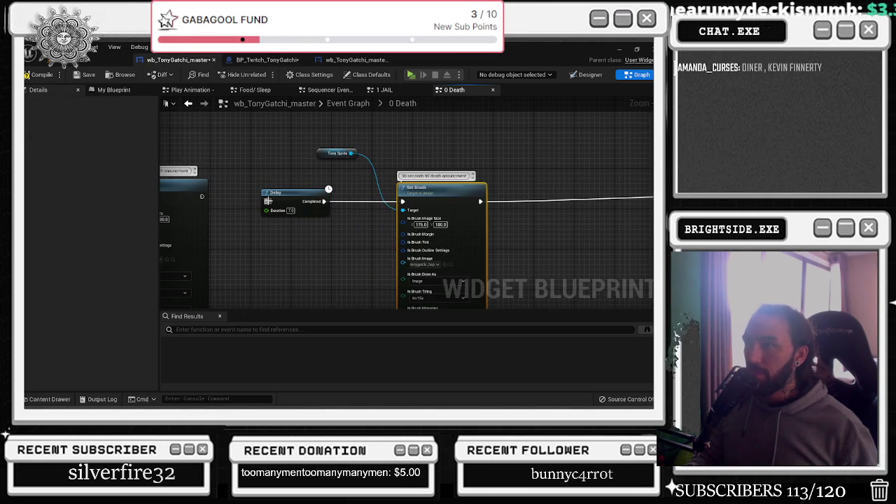
drag(267, 201, 202, 196)
drag(427, 187, 438, 177)
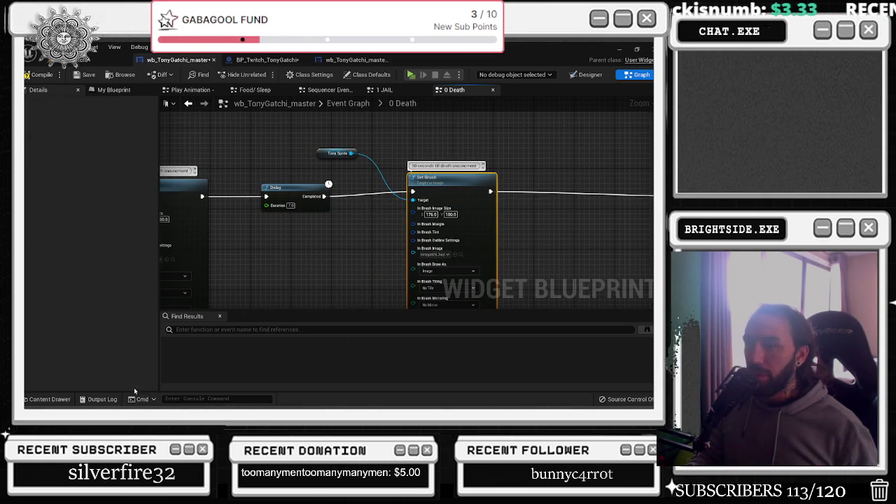
Duplicate JOHN_cENA_PT3 as tonygatchi-55_Gang_tony_death and open the copy
click(45, 399)
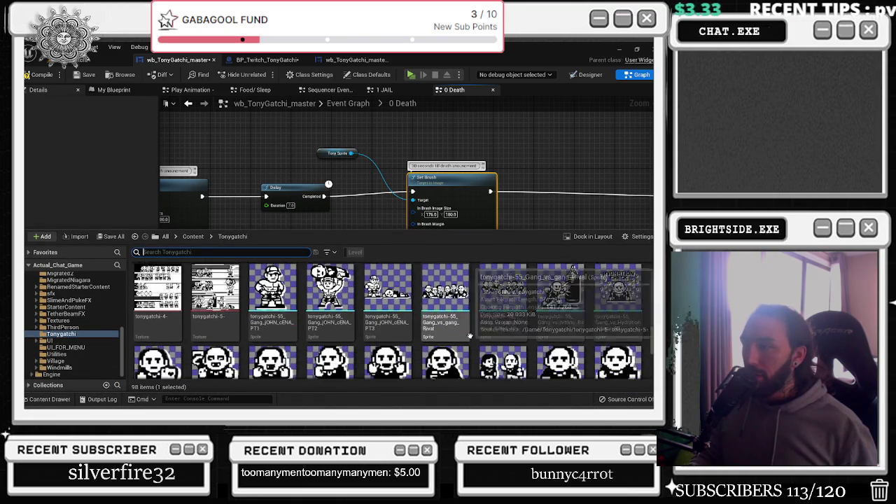
right_click(393, 301)
click(442, 116)
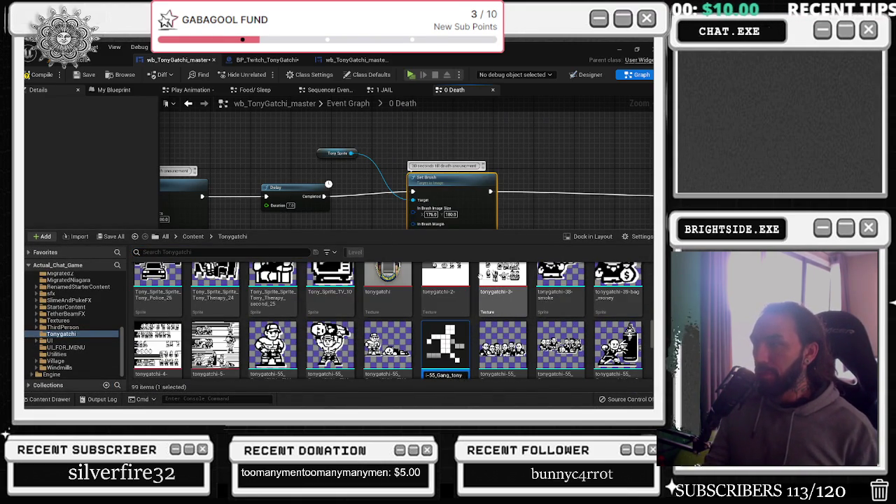
key(Return)
double_click(445, 345)
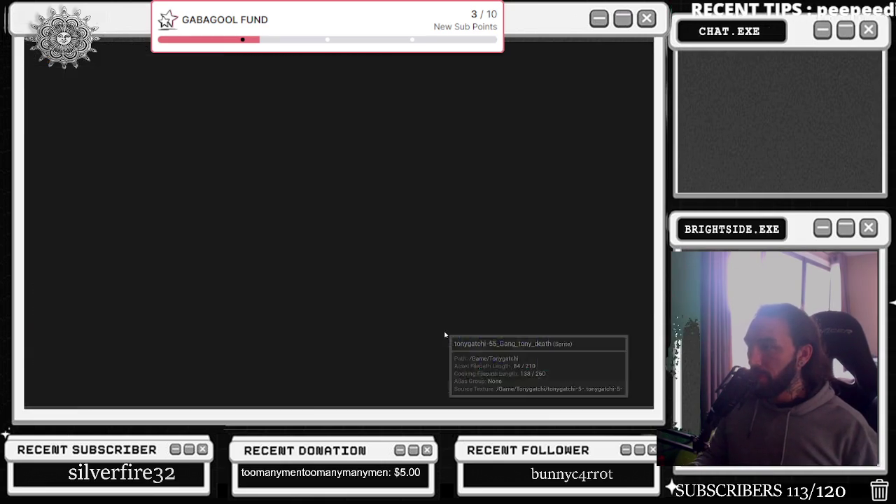
Select the JOHN_CENA_PT3 sprite and try cropping its region, then undo the resize
click(510, 74)
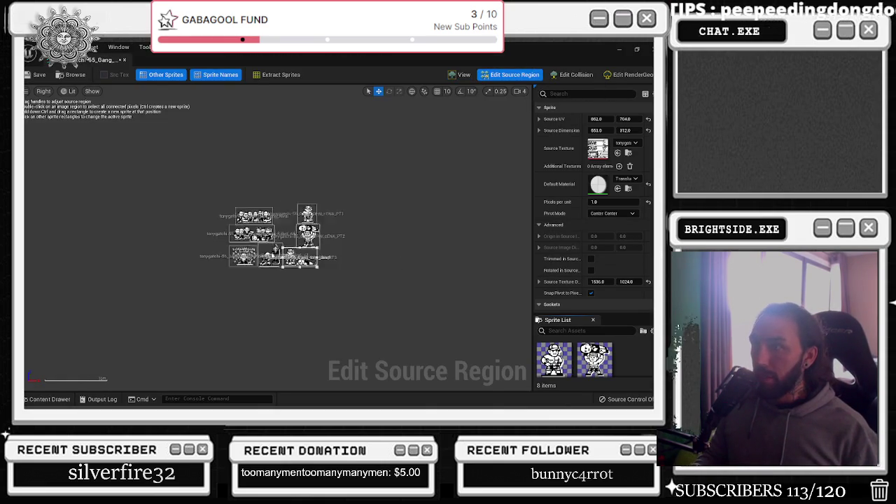
click(594, 359)
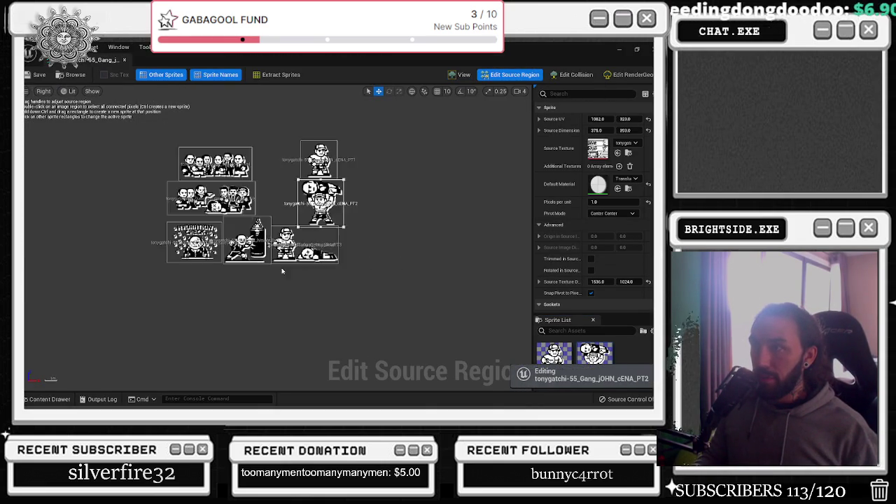
click(327, 227)
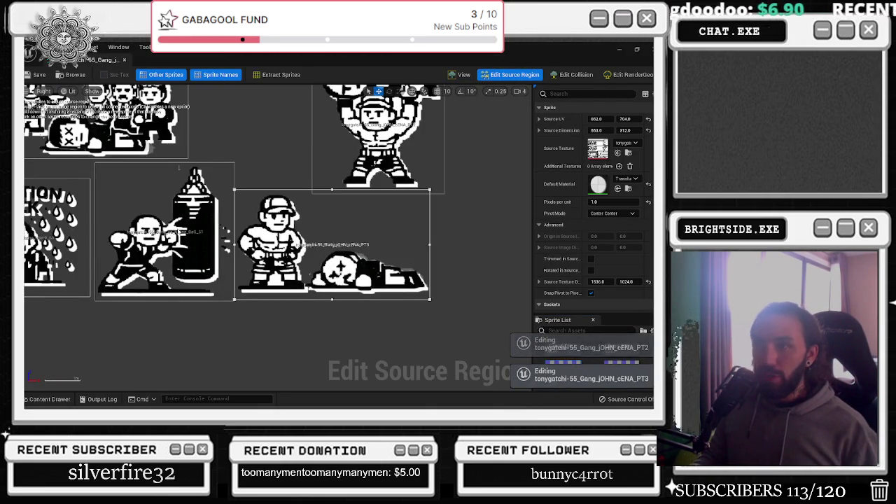
scroll(156, 237, up, 5)
scroll(154, 235, down, 5)
scroll(159, 229, down, 2)
scroll(320, 266, down, 2)
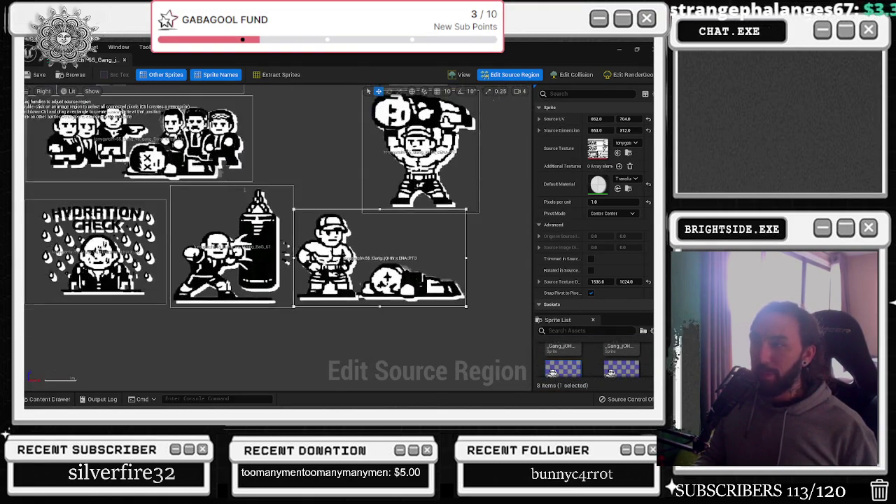
scroll(188, 259, up, 4)
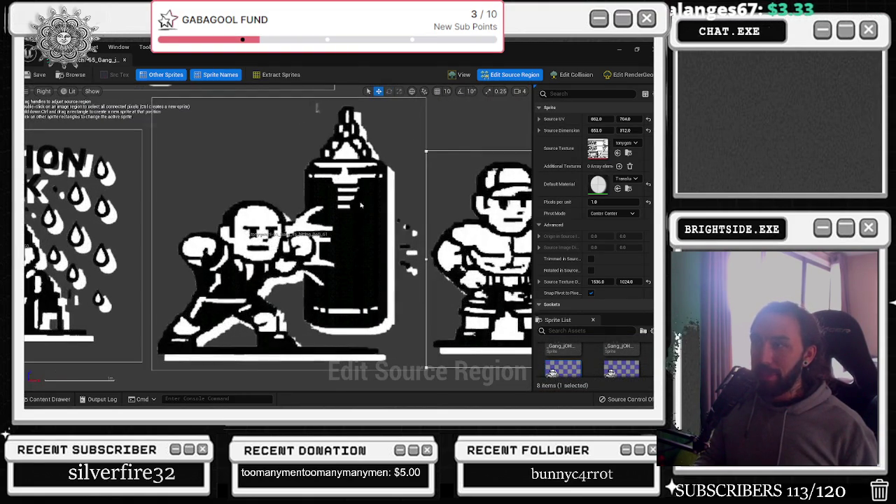
scroll(363, 204, down, 5)
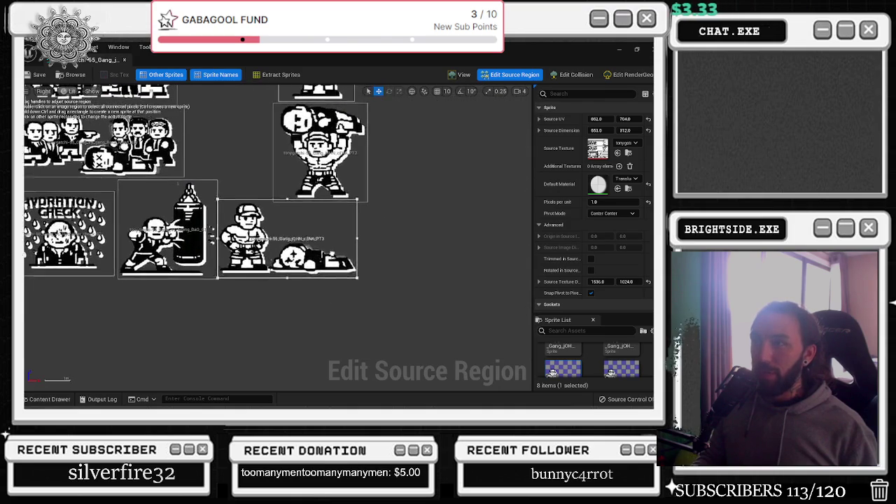
scroll(317, 264, up, 3)
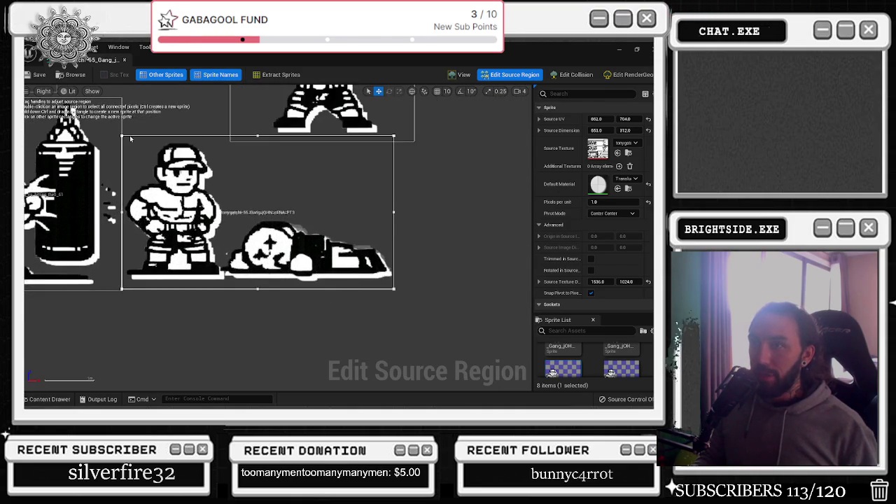
drag(257, 112, 257, 190)
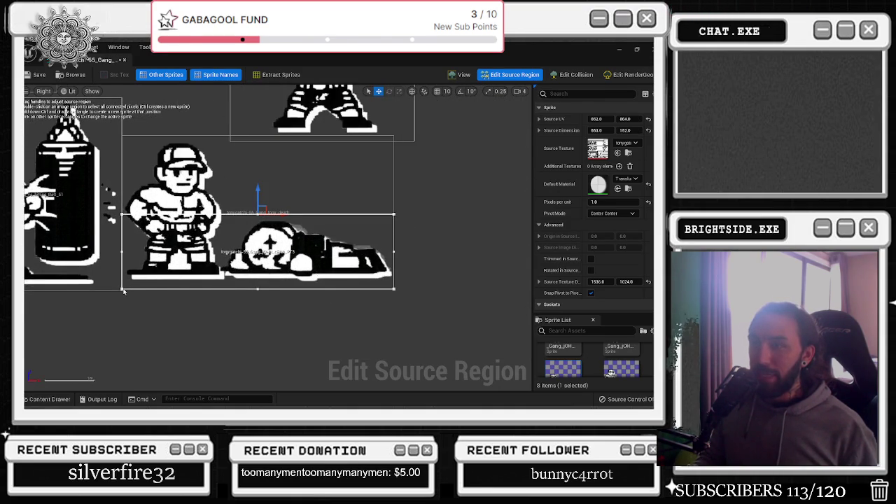
scroll(289, 274, down, 5)
key(ctrl+z)
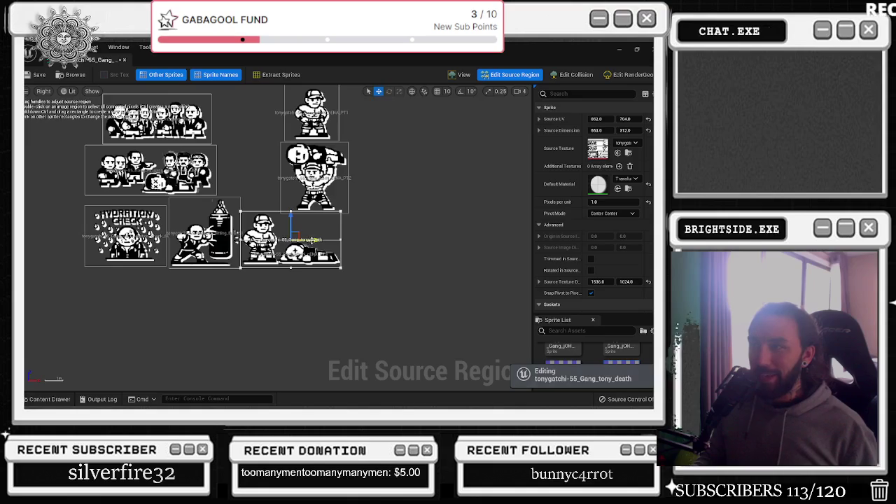
scroll(345, 243, up, 2)
Set the lying-body sprite's Source UV X to 1073 and width ~342, then return to wb_TonyGatchi_master
click(260, 248)
scroll(273, 252, down, 4)
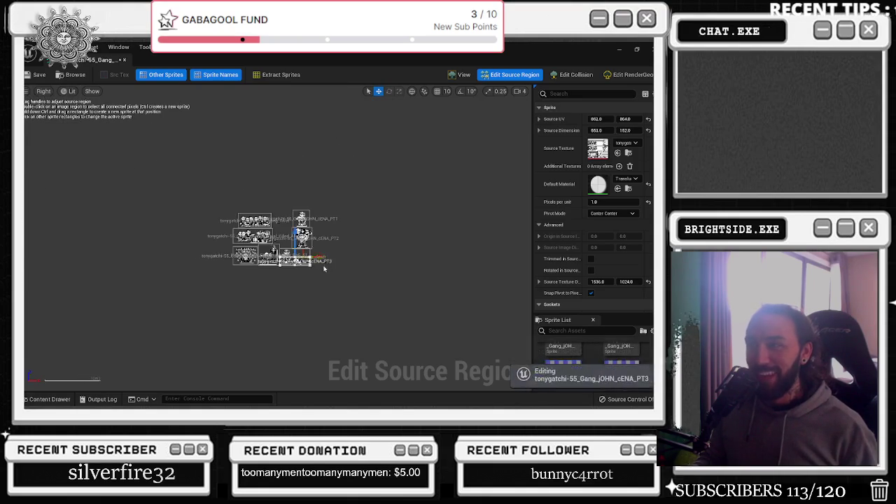
scroll(283, 262, up, 4)
scroll(279, 236, up, 1)
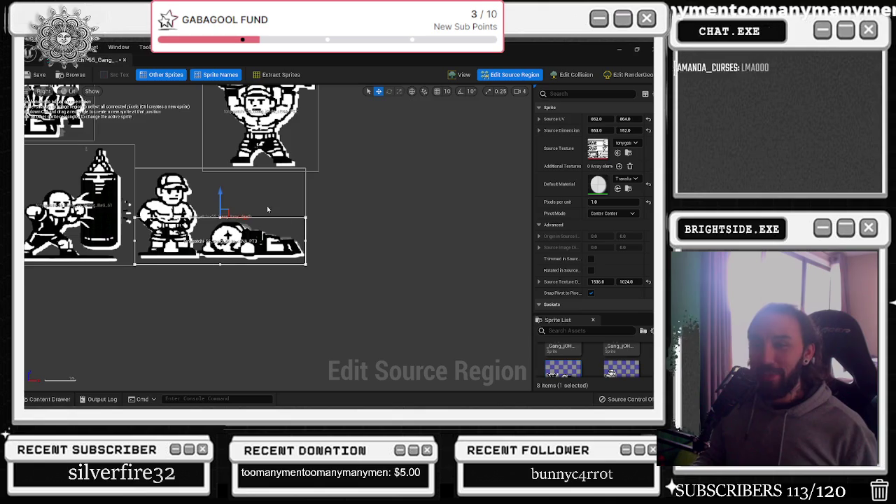
click(597, 119)
text(1083)
key(Return)
text(1073)
key(Return)
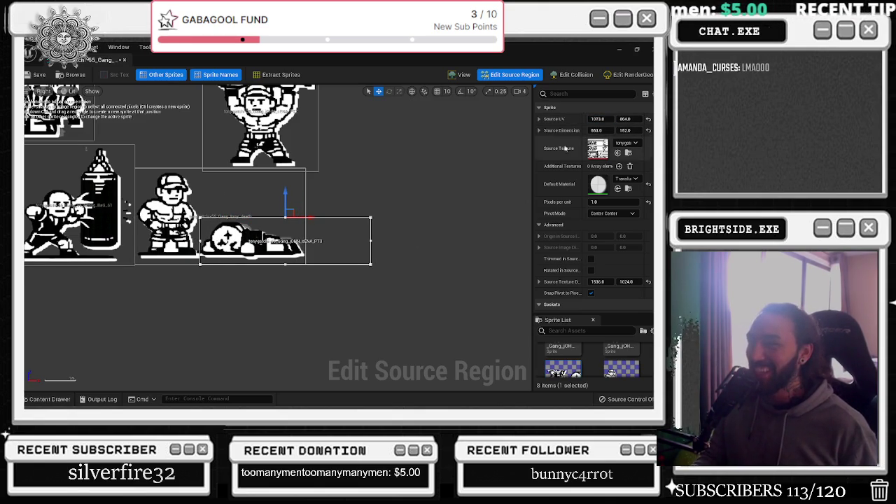
drag(371, 242, 306, 242)
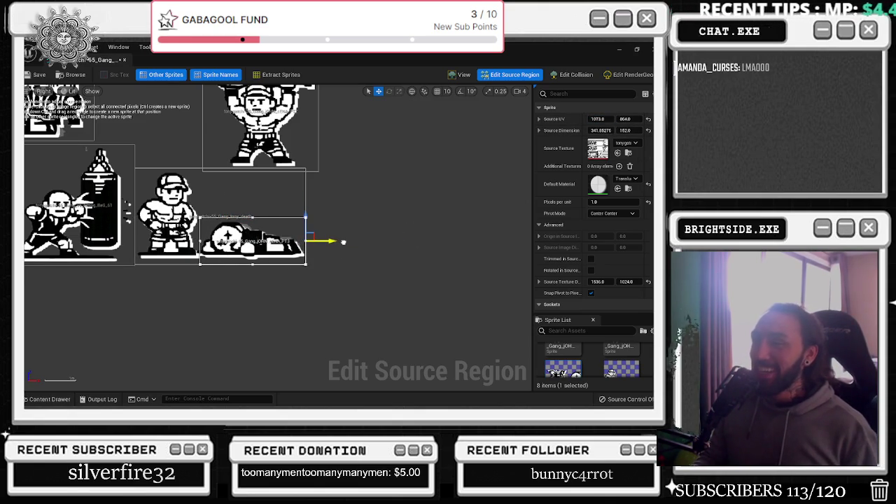
scroll(343, 242, down, 1)
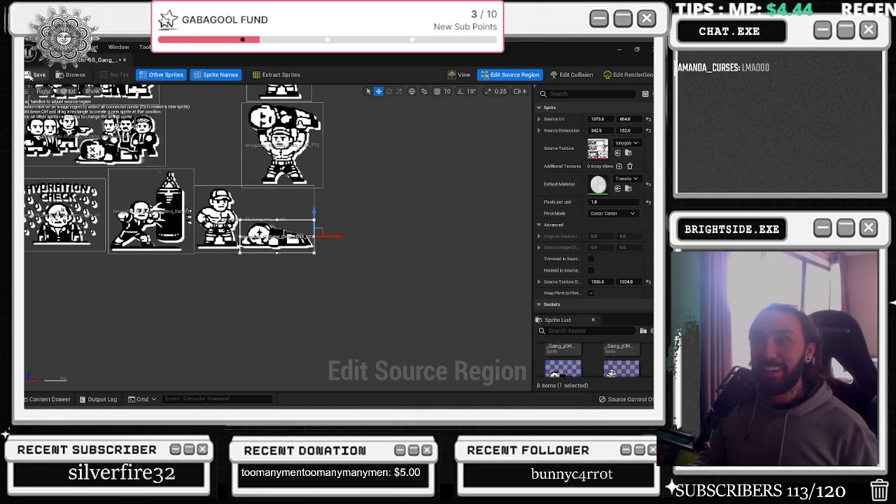
click(178, 60)
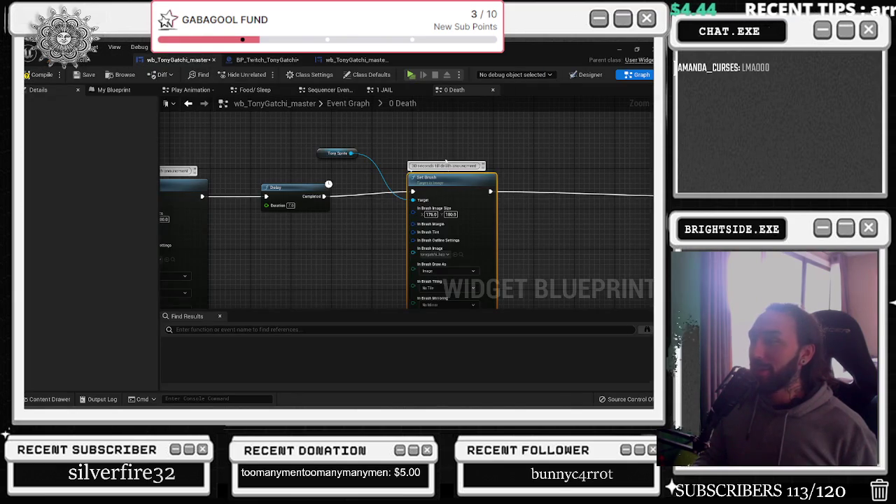
Assign the tonygatchi-55 sprite as Set Brush's image and shift the Append and Select nodes left
click(47, 399)
scroll(415, 329, down, 1)
drag(392, 343, 336, 202)
scroll(447, 202, down, 2)
mouse_move(385, 148)
mouse_down()
mouse_move(488, 203)
mouse_move(434, 204)
mouse_up()
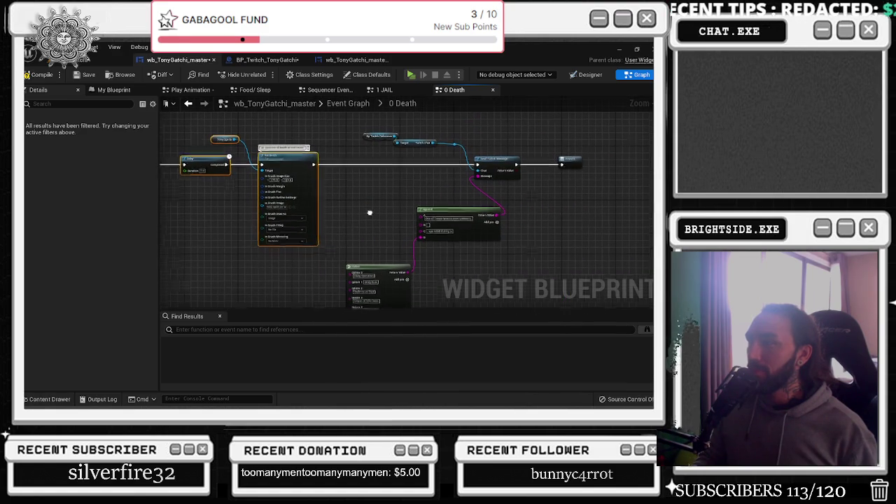
drag(359, 227, 479, 279)
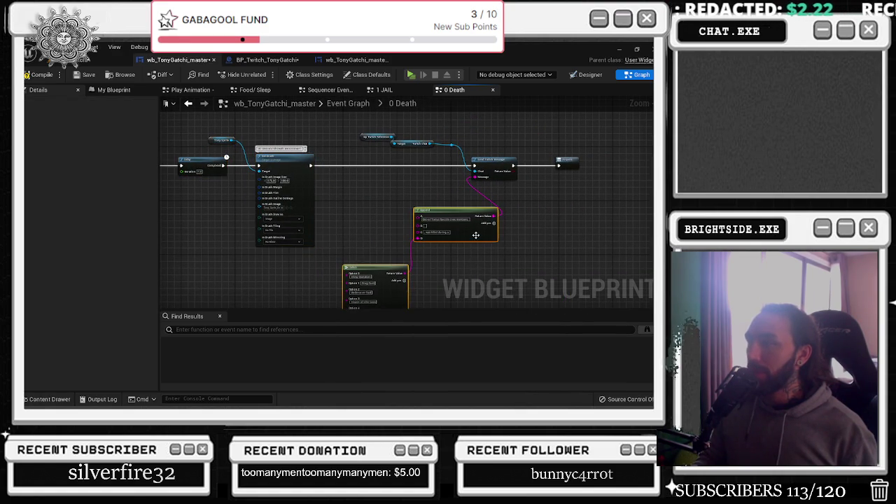
drag(476, 236, 424, 234)
scroll(429, 206, up, 2)
Replace Append pin A's text with 'Tony Succumb to his wounds'
click(349, 243)
key(ctrl+a)
text(Tomy)
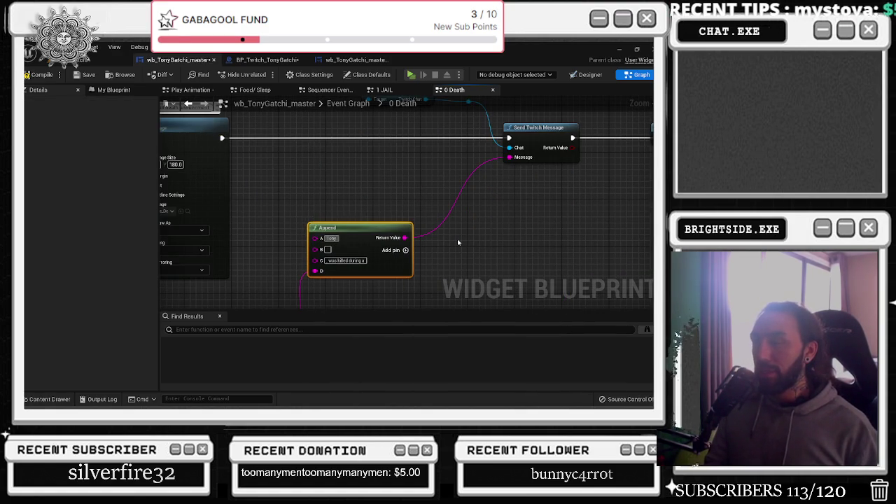
text( Succum)
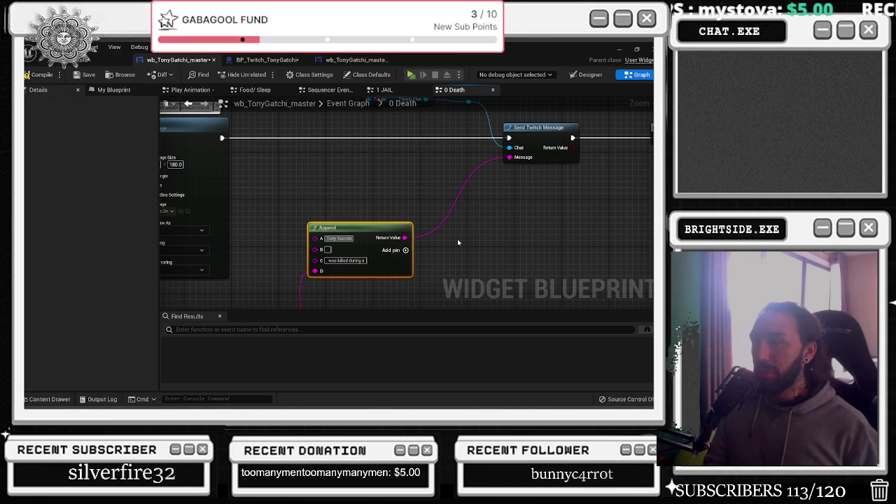
text(b to his wou)
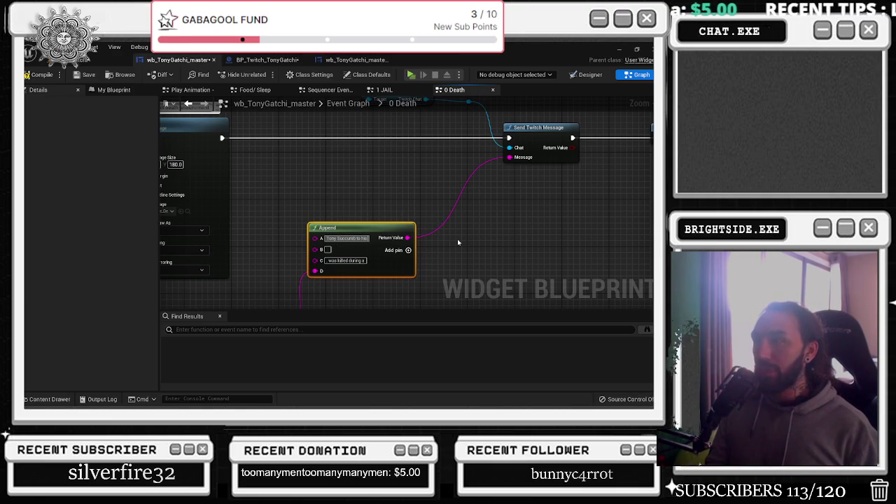
text(nds)
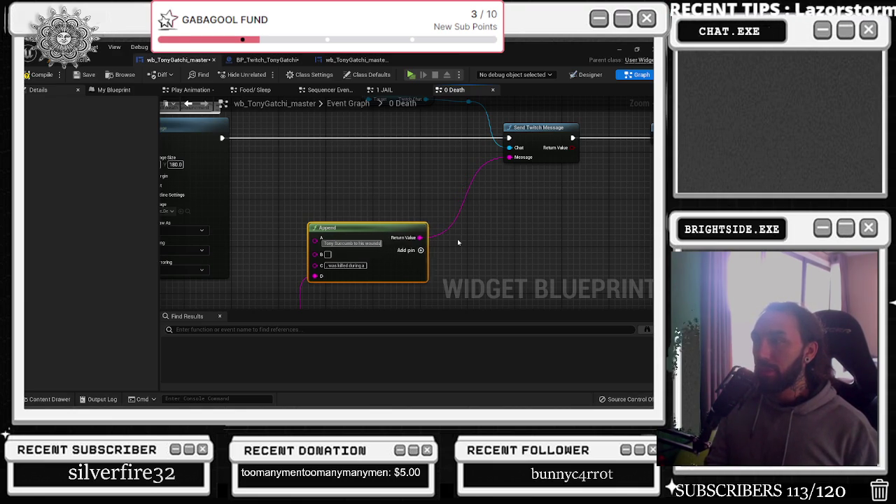
scroll(354, 251, up, 5)
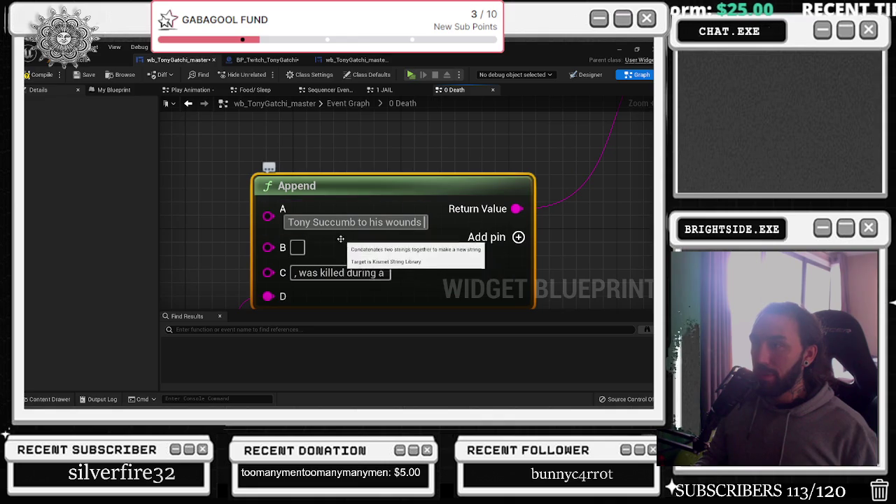
Set Append pin B's text to 'and dies from a', then add a fifth input E
drag(466, 260, 432, 230)
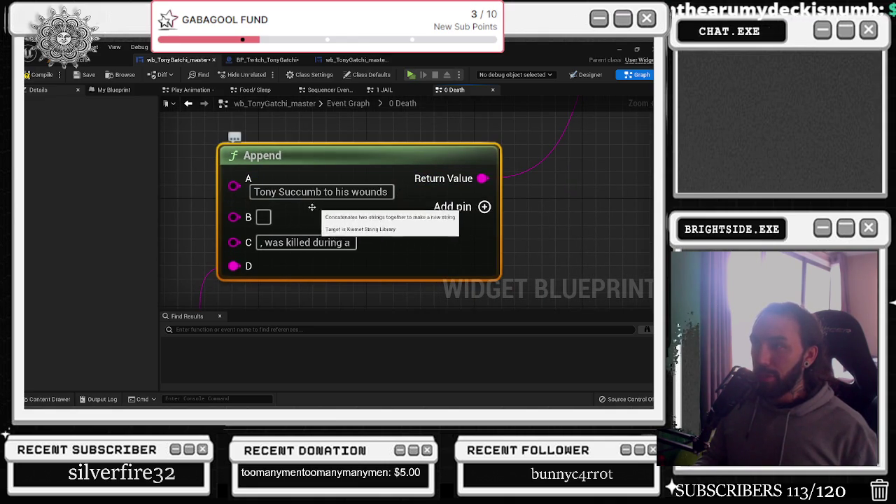
click(263, 217)
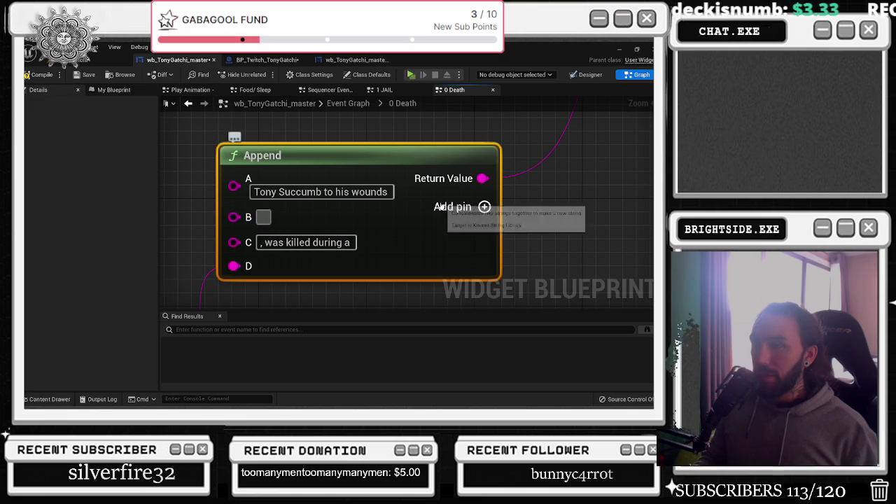
text(and dies from a)
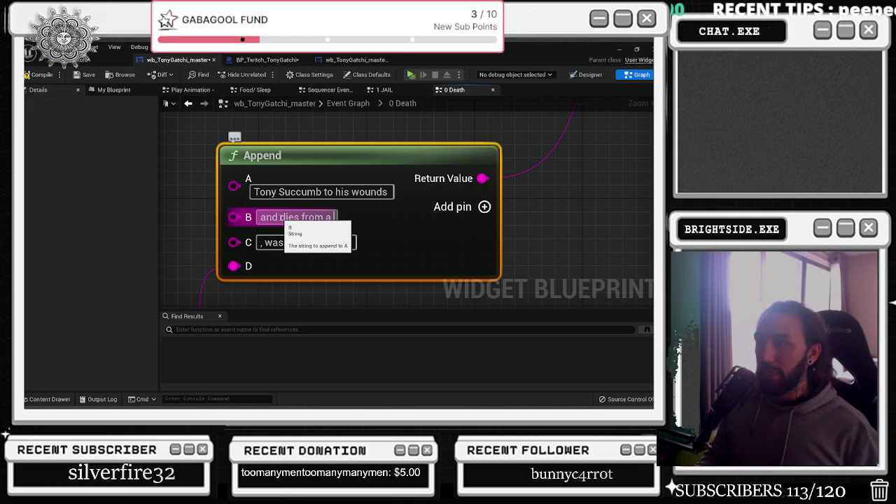
drag(281, 217, 389, 227)
key(BackSpace)
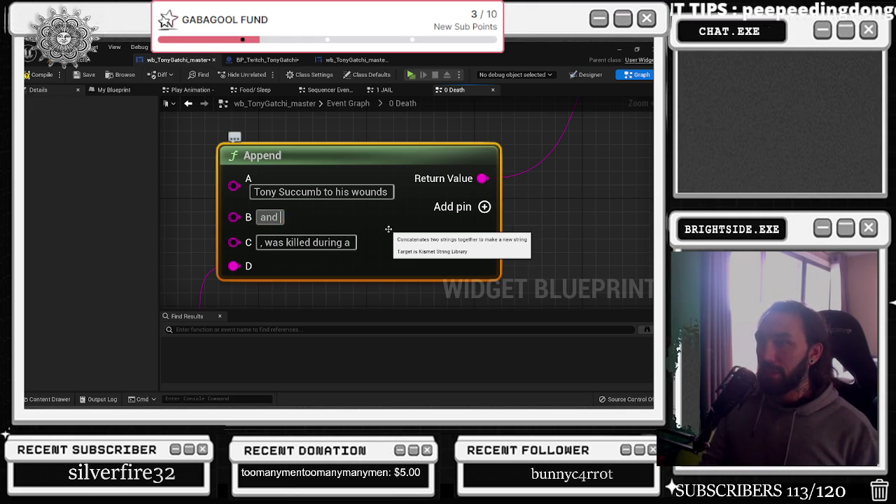
click(482, 206)
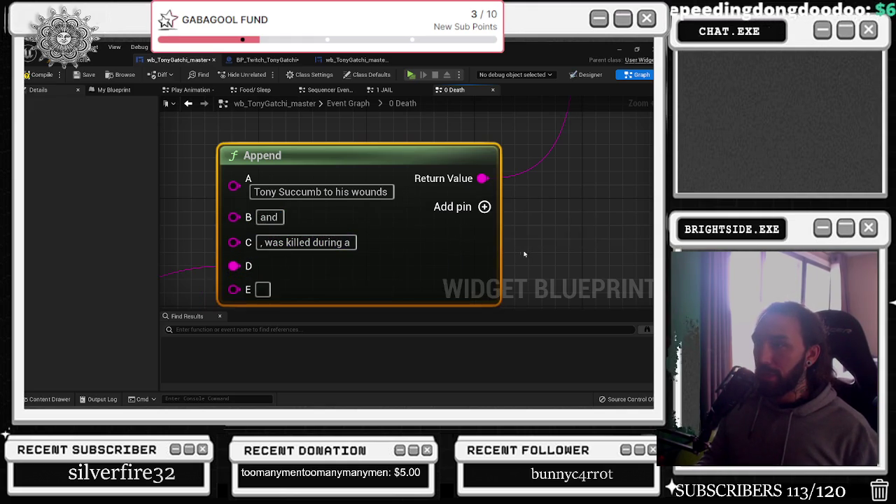
Create a Select String node from Append pin C and place it left of the Append
drag(371, 206, 300, 214)
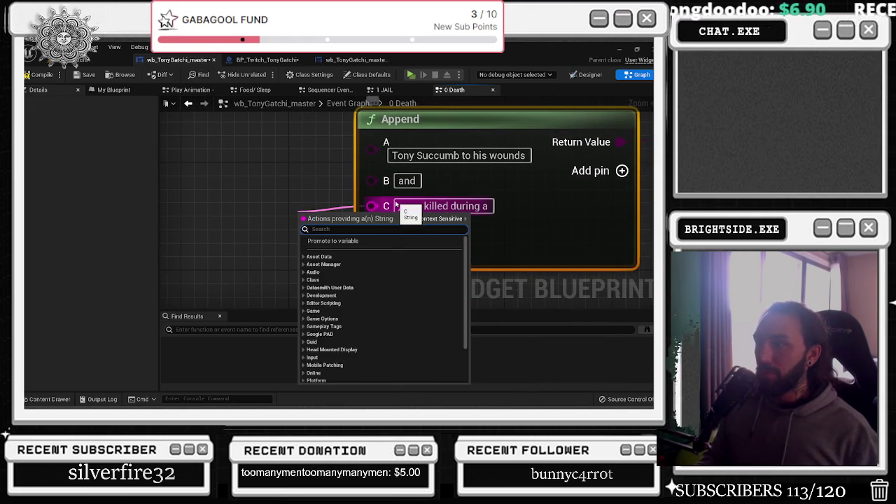
text(selec)
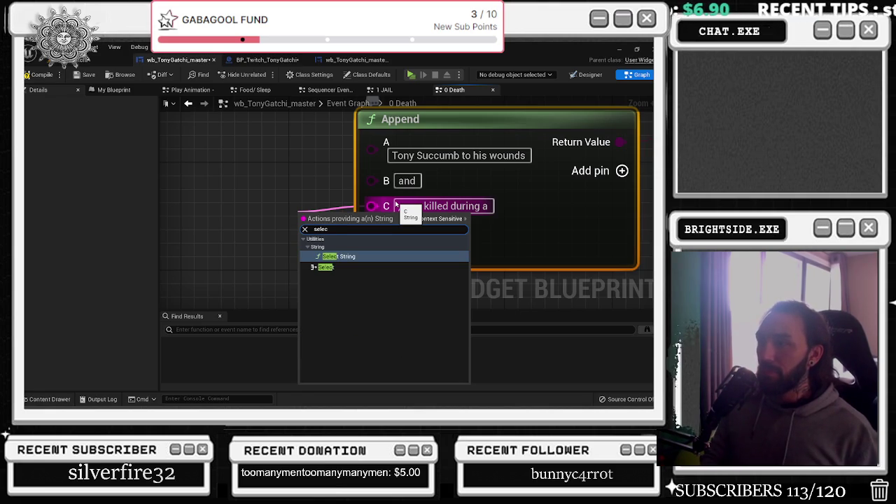
key(Return)
drag(396, 210, 254, 210)
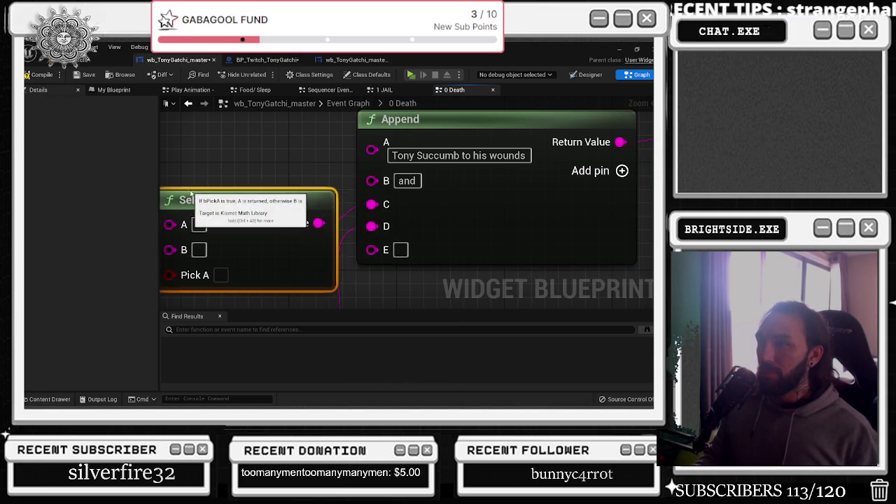
drag(347, 203, 306, 189)
Complete the 'was killed' text and edit the Select String node's B option
text(s killed)
key(Return)
click(504, 179)
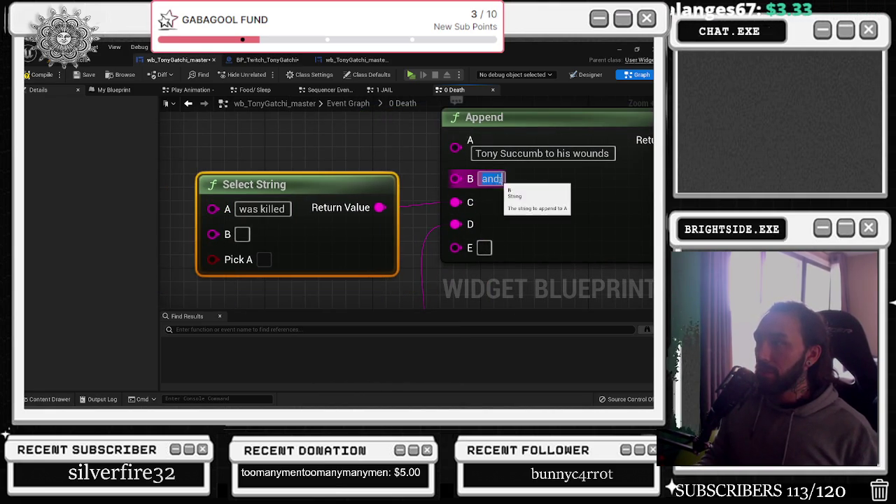
click(241, 234)
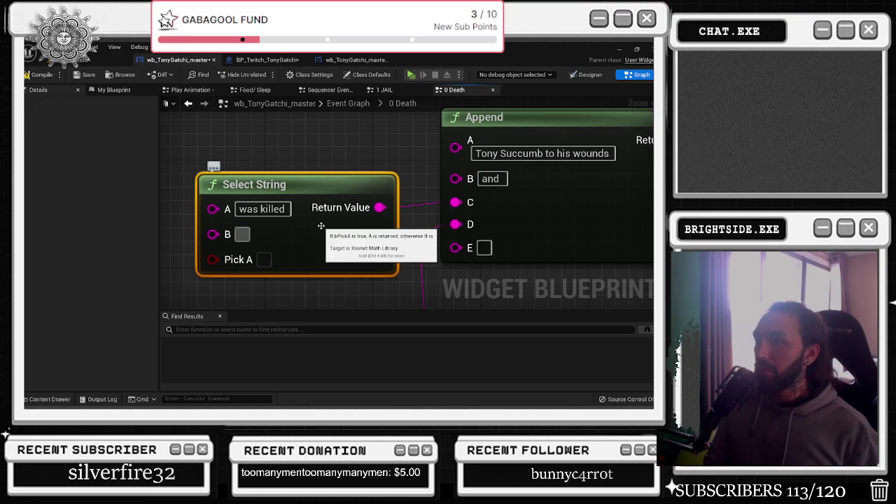
scroll(297, 251, down, 3)
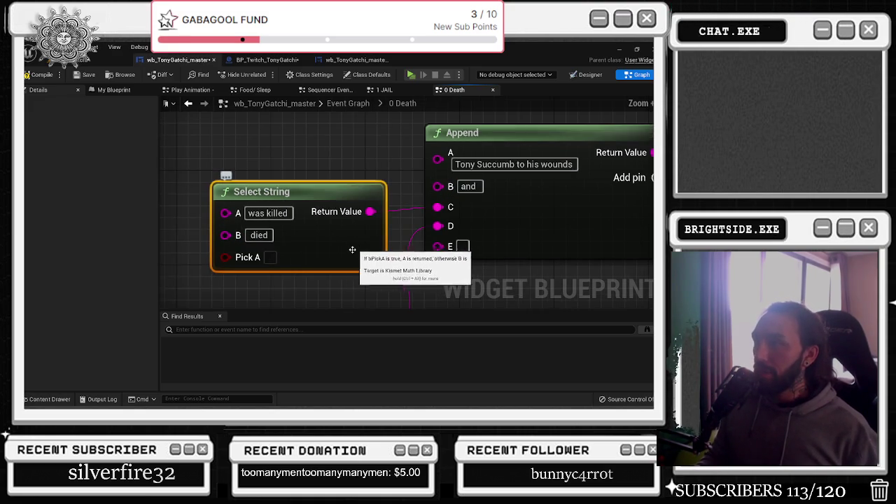
scroll(297, 251, down, 1)
Wire the Select result into Append pin E, enter 'from a', and reposition the Select node
drag(345, 217, 350, 203)
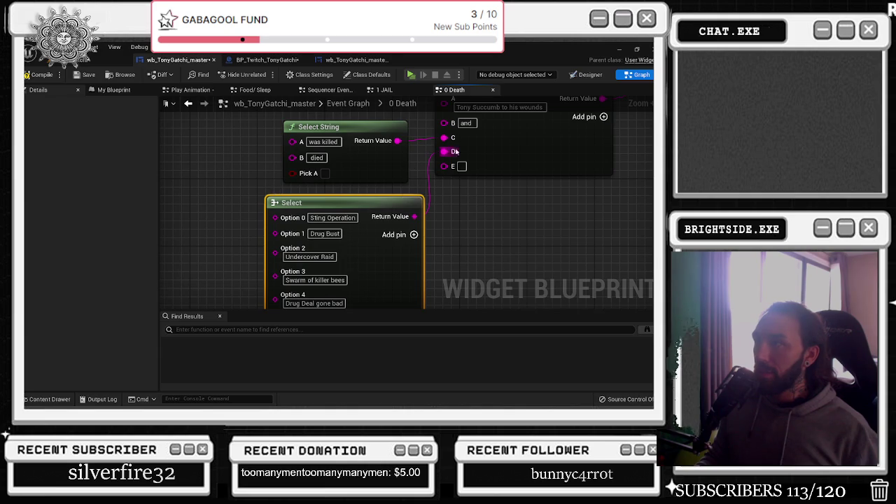
drag(451, 157, 448, 166)
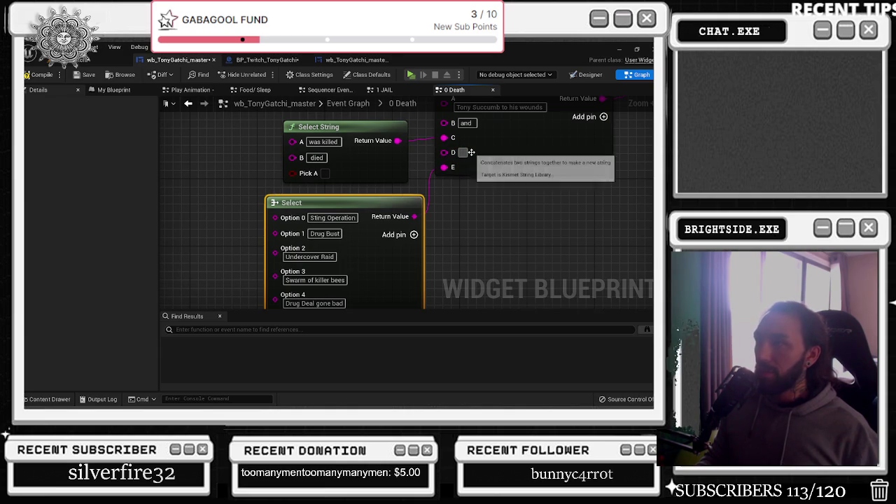
text(from a failed)
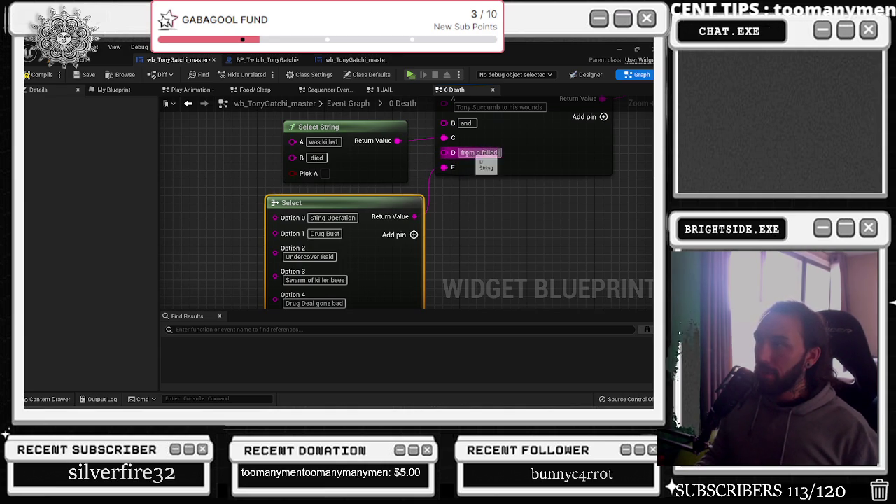
drag(368, 207, 368, 224)
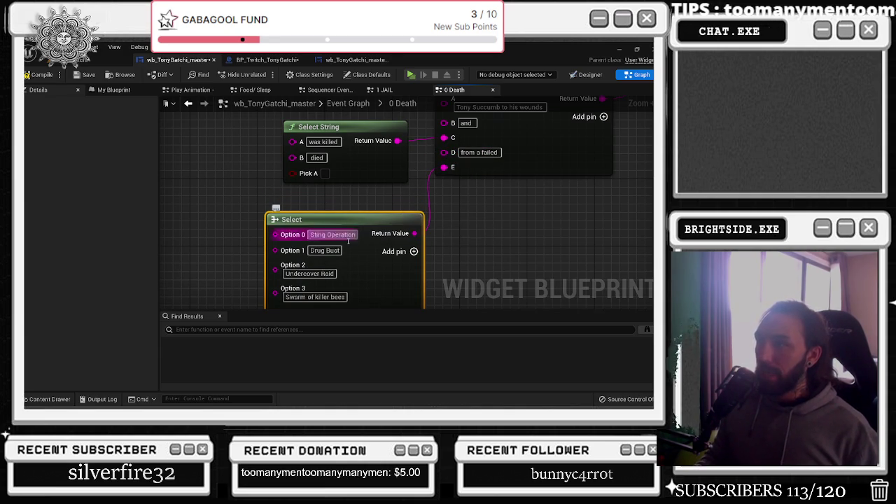
scroll(321, 270, down, 2)
scroll(382, 266, down, 2)
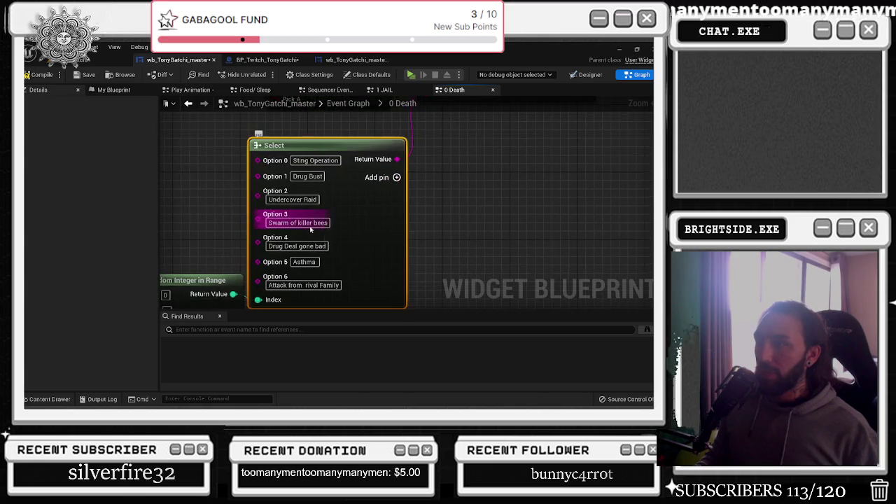
drag(389, 224, 441, 198)
Marquee-select the Random Integer in Range and Select nodes together
click(219, 270)
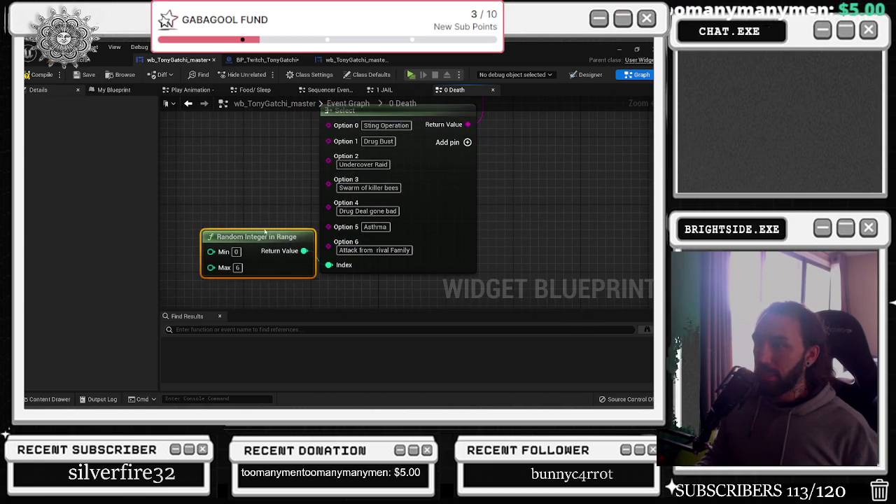
scroll(448, 206, down, 2)
click(447, 204)
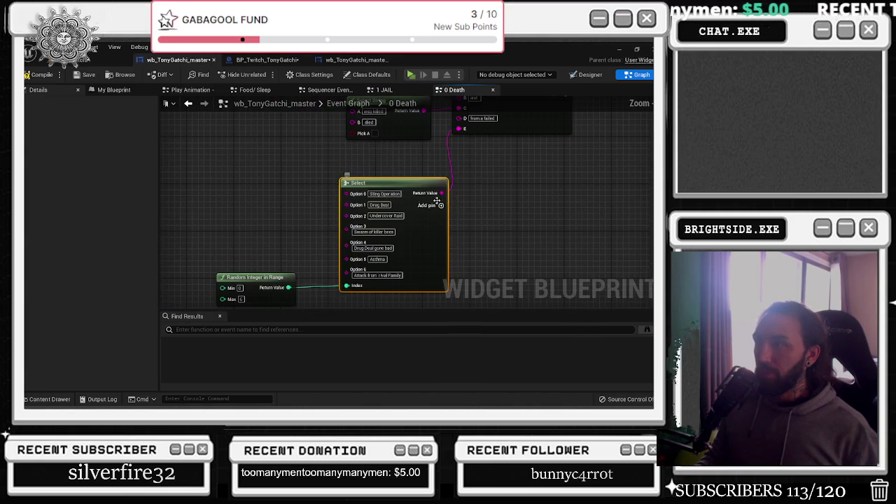
scroll(384, 187, down, 3)
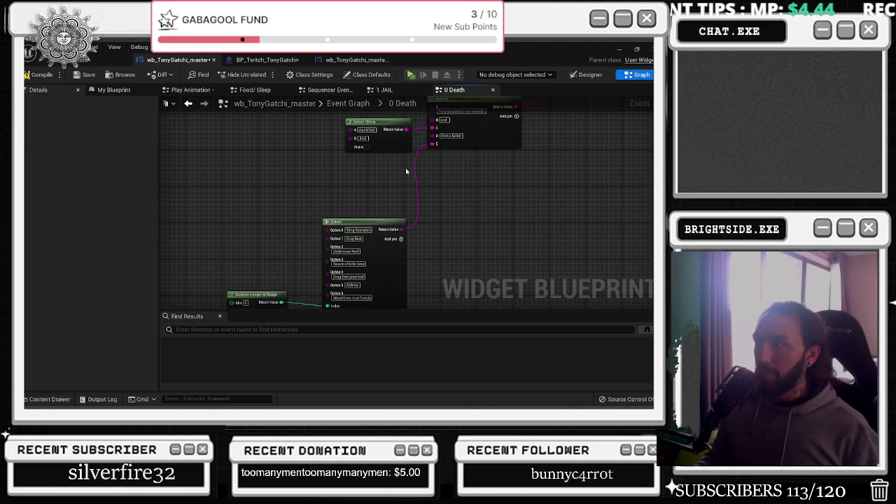
scroll(392, 199, down, 3)
scroll(444, 207, up, 4)
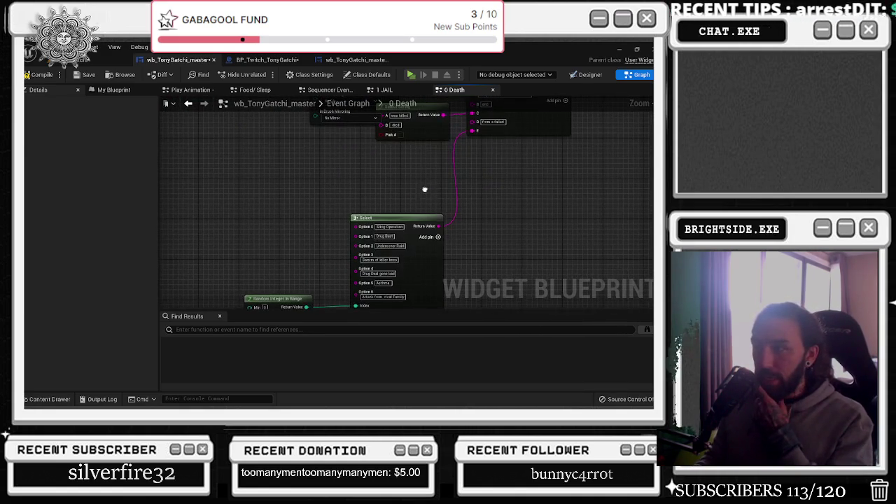
scroll(424, 189, down, 1)
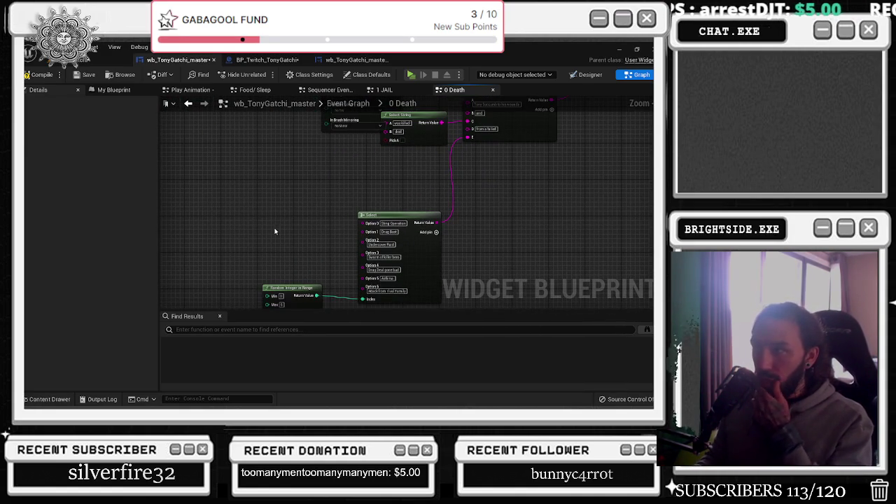
mouse_move(281, 221)
mouse_down()
mouse_move(400, 298)
mouse_move(468, 298)
mouse_move(280, 245)
mouse_move(265, 223)
mouse_move(381, 242)
mouse_move(366, 250)
mouse_move(260, 247)
mouse_move(441, 187)
mouse_move(427, 189)
mouse_up()
scroll(366, 250, down, 3)
scroll(343, 252, up, 5)
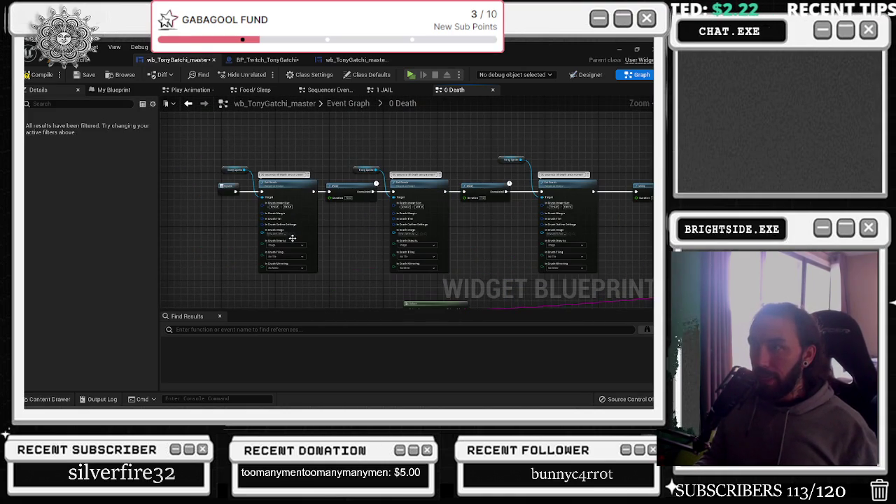
Check the Set Brush sprites in the asset browser and shift the sequence nodes left
click(293, 237)
click(389, 223)
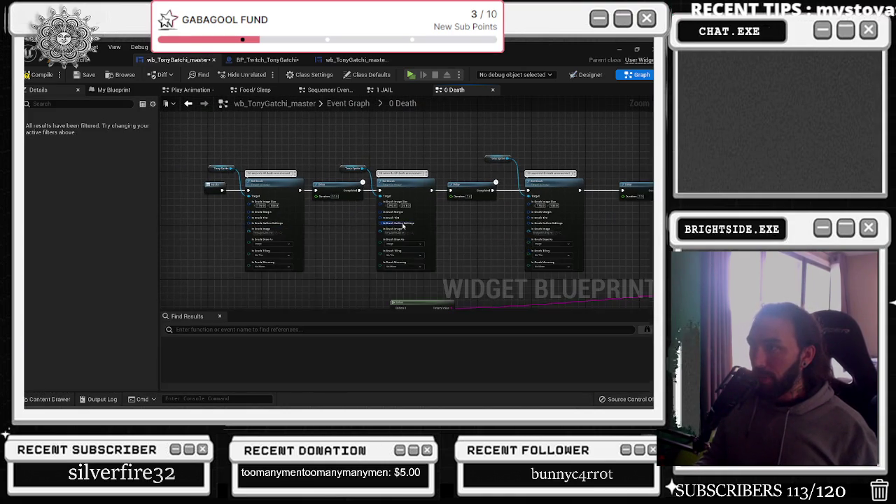
click(411, 233)
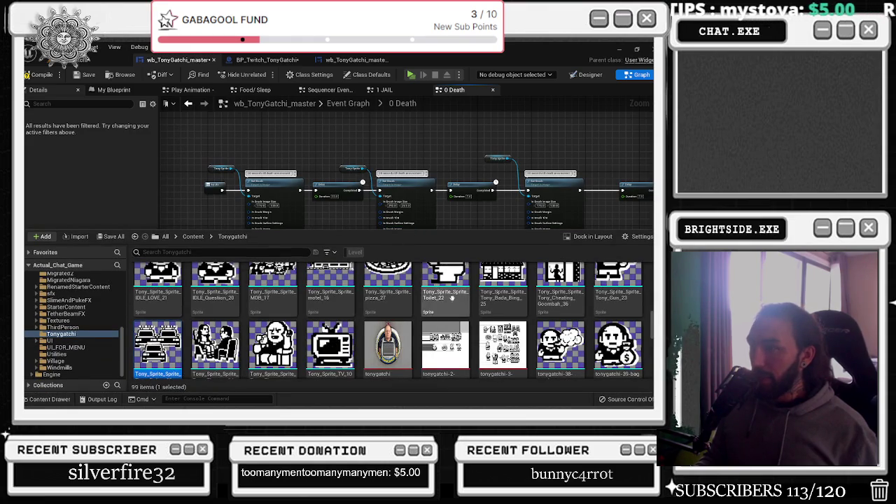
scroll(182, 345, down, 1)
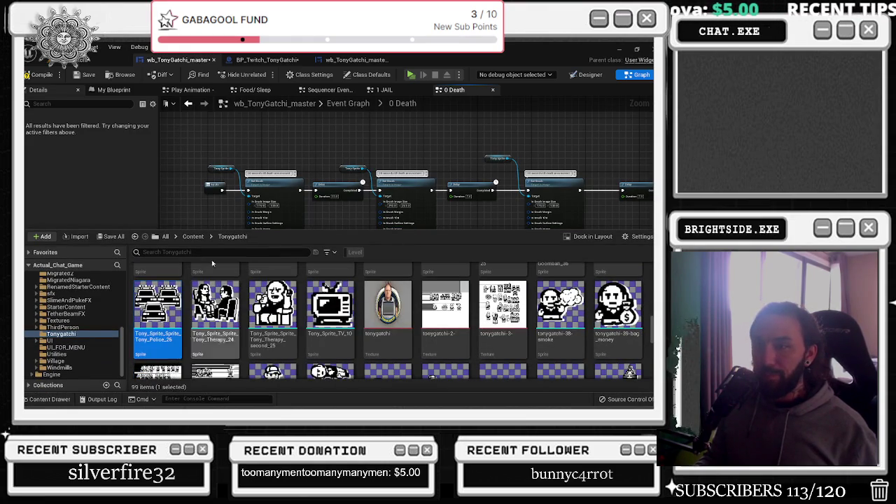
drag(198, 168, 392, 280)
drag(423, 224, 315, 224)
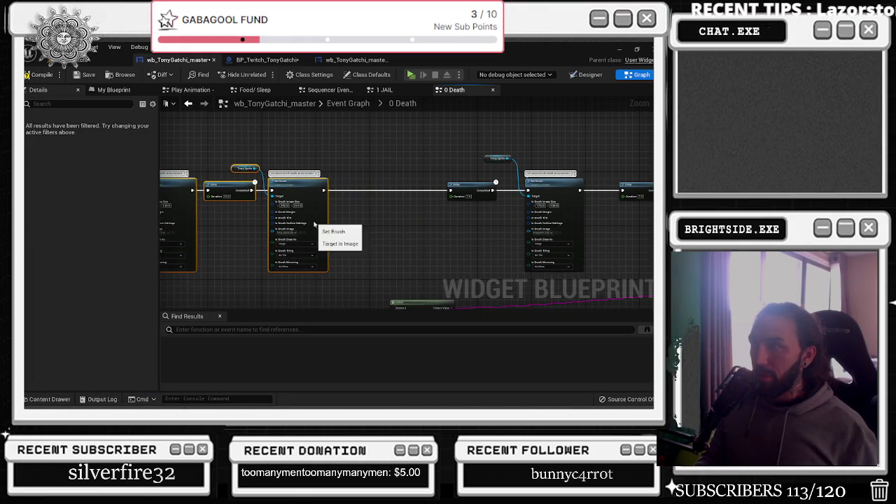
drag(479, 195, 464, 190)
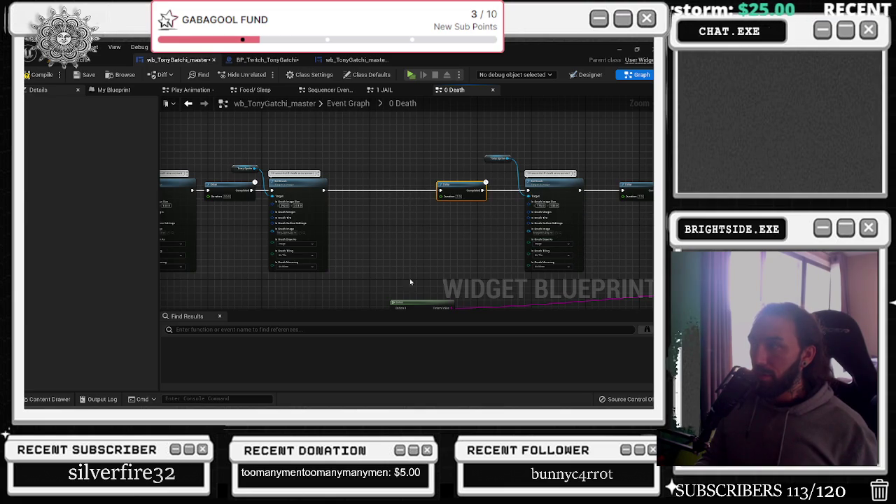
Add a Branch node between Set Brush and Delay, then delete it
click(347, 168)
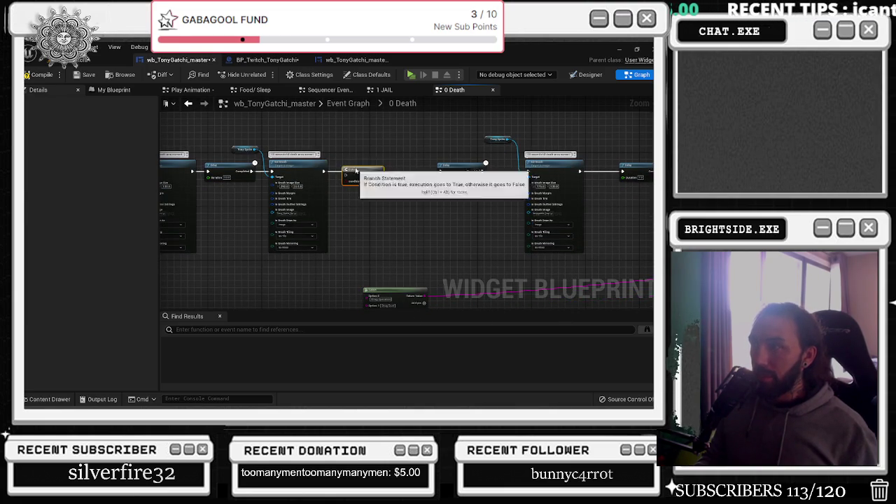
drag(324, 173, 330, 173)
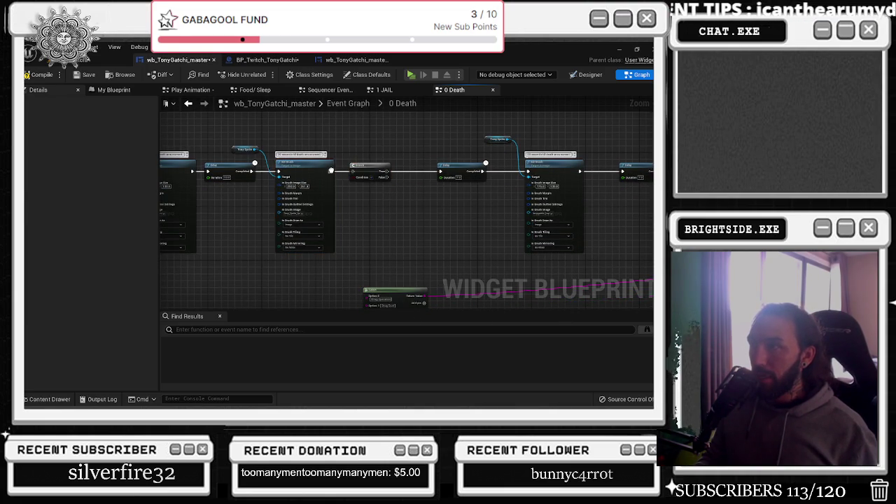
click(371, 169)
key(Delete)
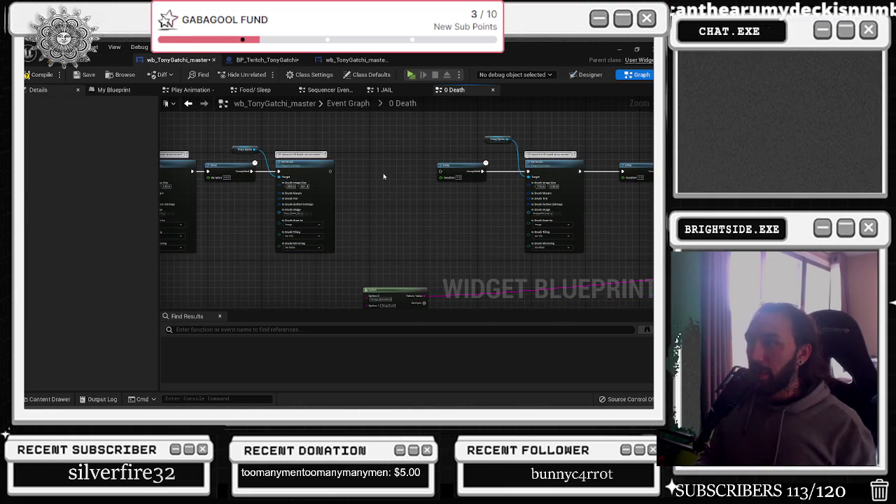
Copy and paste Twitch Chat and Send Twitch Message, wiring Set Brush's exec output into the copy
drag(378, 210, 236, 220)
mouse_move(367, 168)
mouse_down()
mouse_move(481, 226)
mouse_move(331, 200)
mouse_up()
key(ctrl+c)
key(ctrl+v)
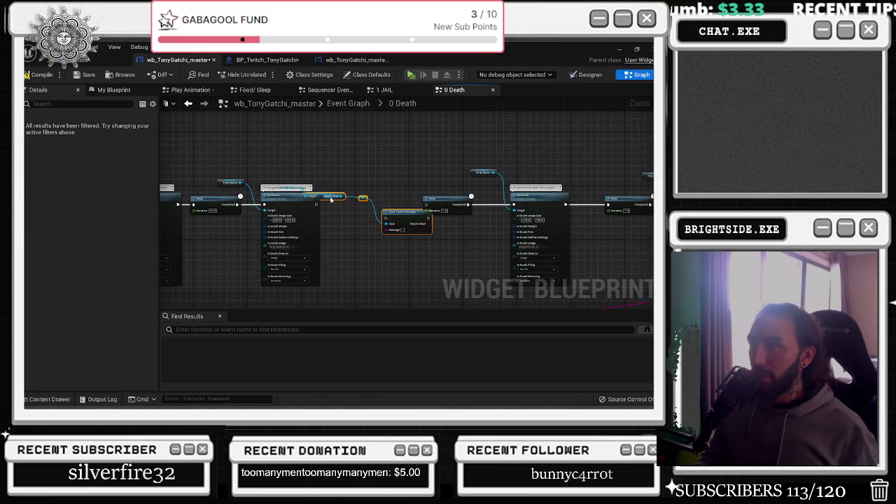
scroll(331, 200, up, 2)
drag(427, 215, 368, 181)
mouse_move(311, 203)
mouse_down()
mouse_move(358, 190)
mouse_move(500, 207)
mouse_move(483, 204)
mouse_up()
Connect Send Twitch Message to the Delay and route the Select string via a reroute into Message
drag(365, 211, 285, 154)
drag(209, 145, 260, 133)
drag(386, 203, 330, 152)
scroll(331, 190, down, 2)
drag(348, 290, 212, 258)
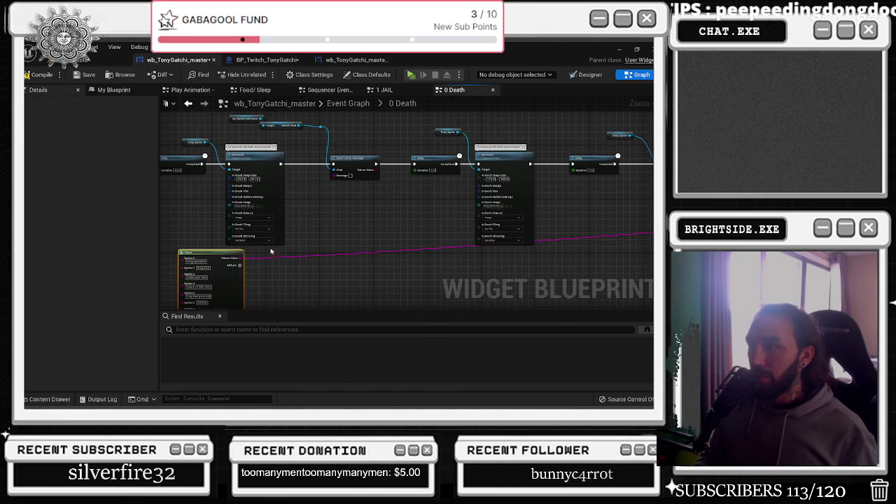
double_click(317, 256)
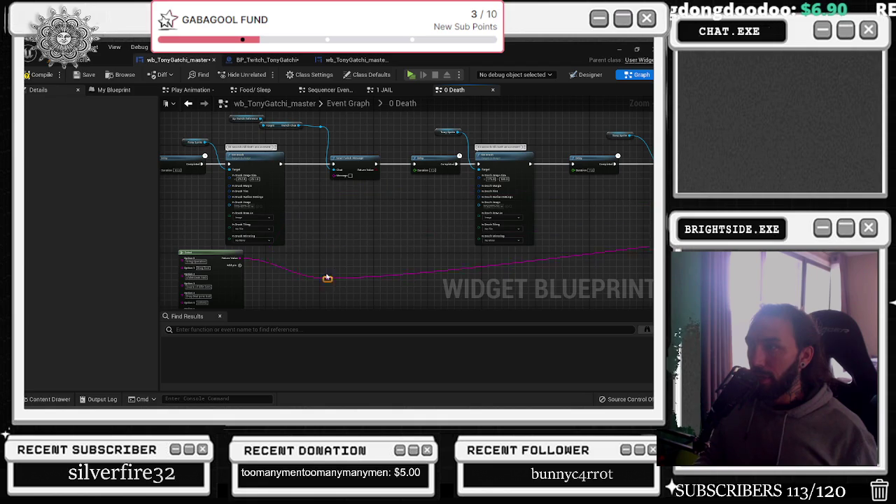
drag(314, 266, 338, 176)
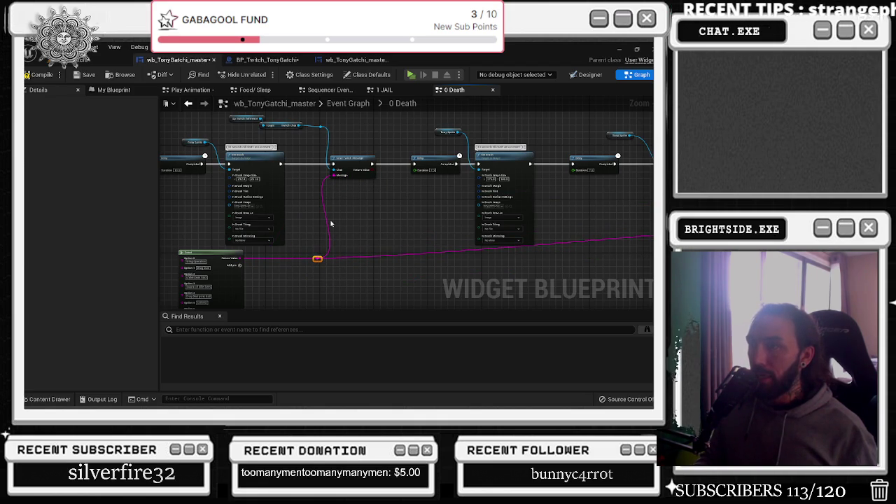
Insert an Append node on the Message input, feed Select into A, and add input pins
drag(339, 175, 328, 196)
text(append)
key(Return)
drag(354, 158, 371, 158)
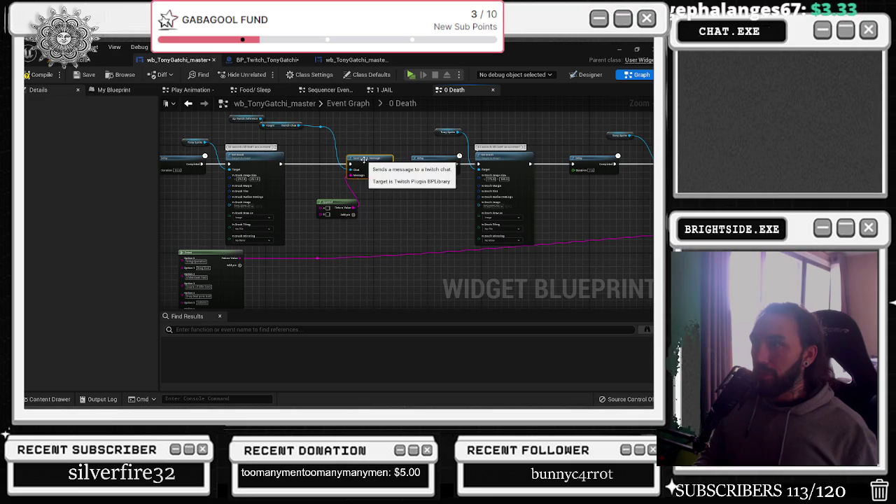
drag(336, 204, 336, 215)
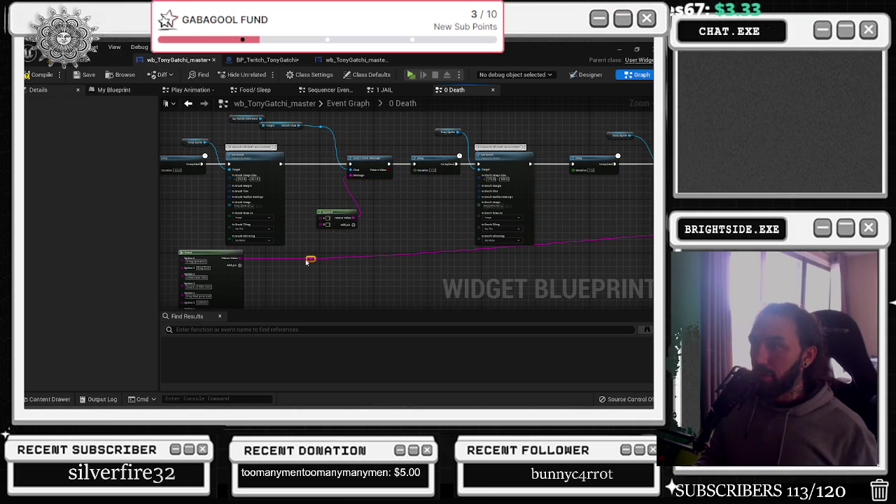
drag(305, 260, 327, 225)
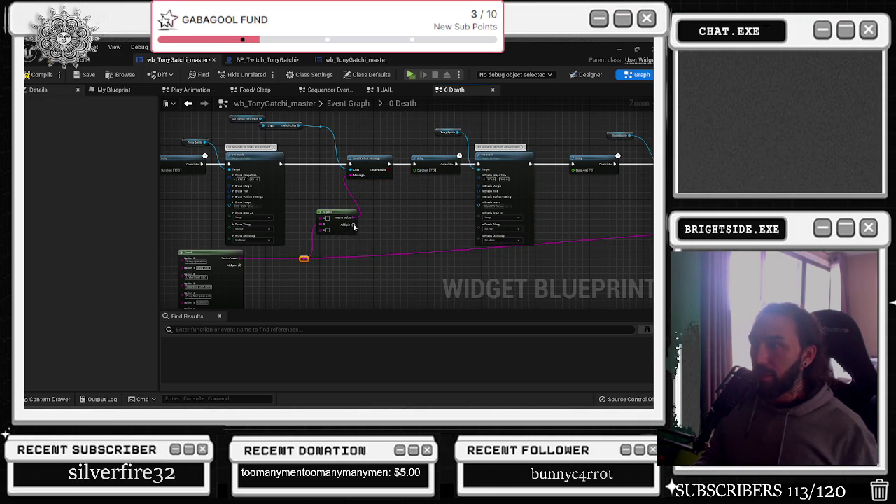
click(353, 227)
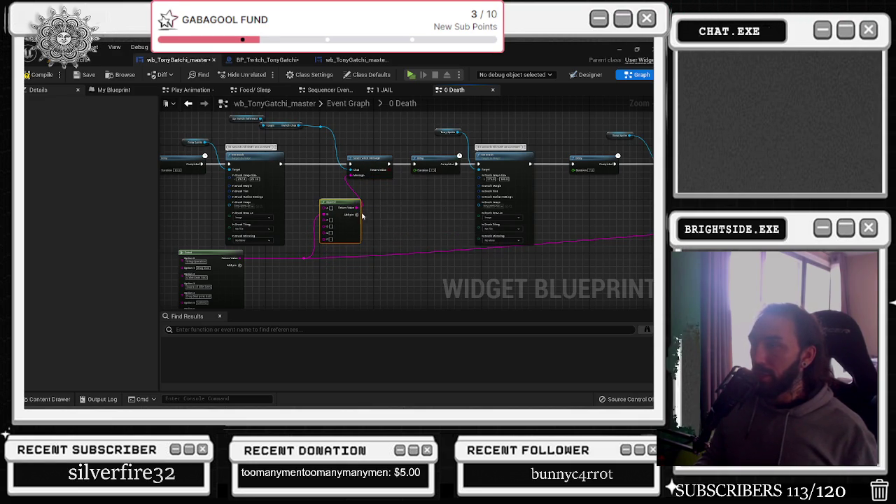
Review the Set Brush and message nodes, then move the Select and Random Integer nodes left
drag(371, 162, 241, 221)
drag(286, 250, 401, 232)
click(353, 201)
click(317, 242)
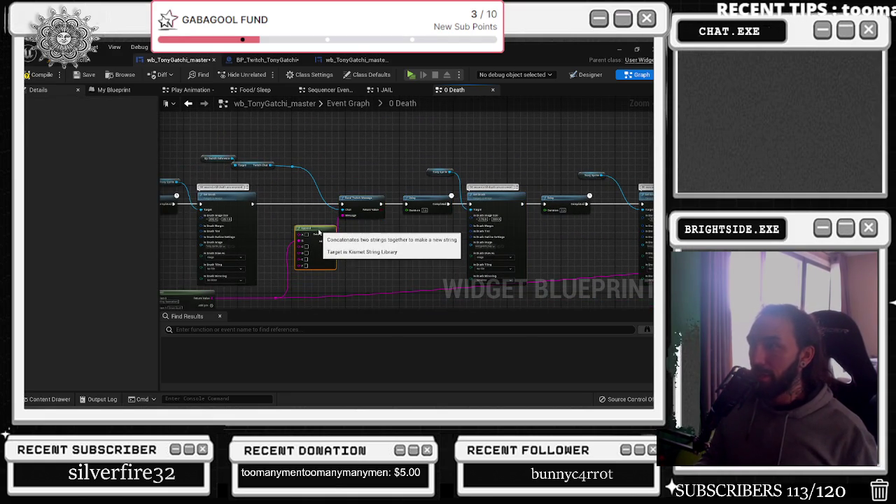
scroll(294, 279, up, 3)
scroll(278, 268, down, 8)
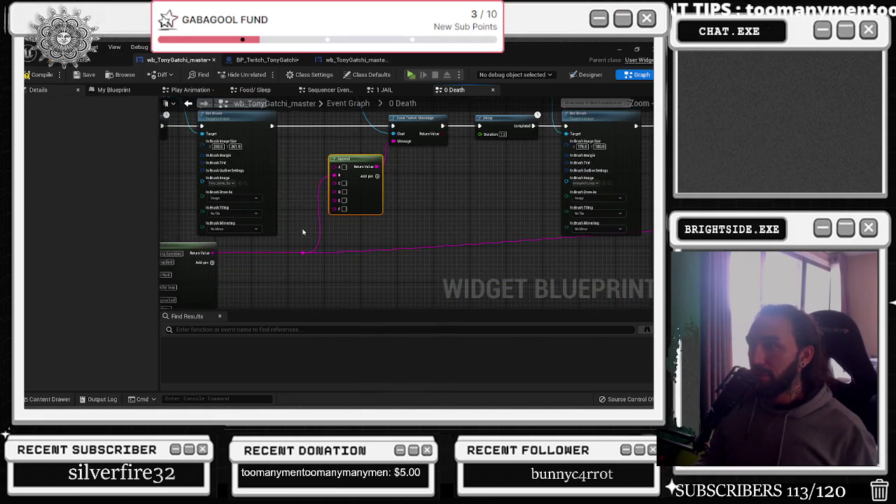
scroll(285, 242, up, 5)
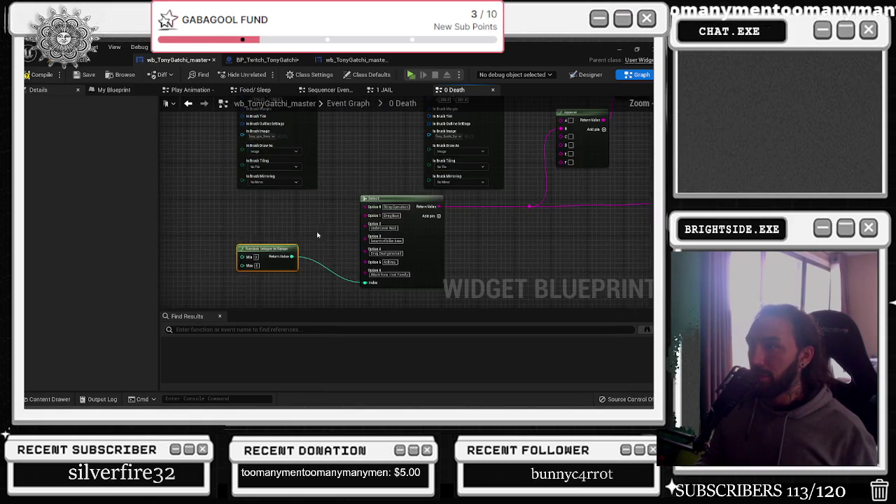
drag(419, 260, 392, 259)
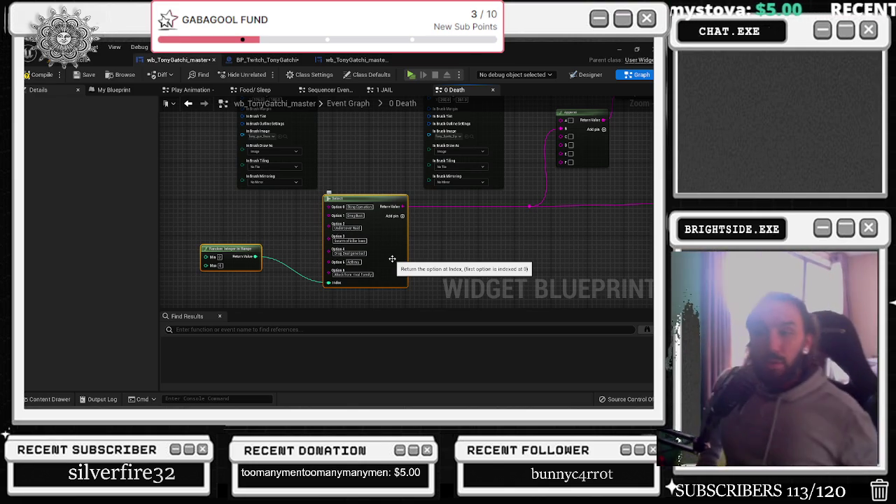
Pan the graph to bring the start of the Death sequence into view
drag(392, 259, 410, 346)
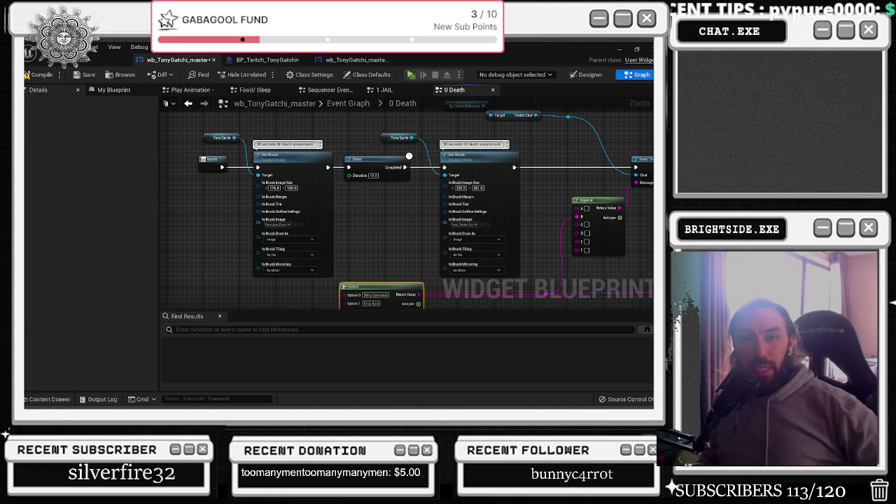
Move the Select node under the Append and check sprites in the asset browser
drag(271, 212, 171, 170)
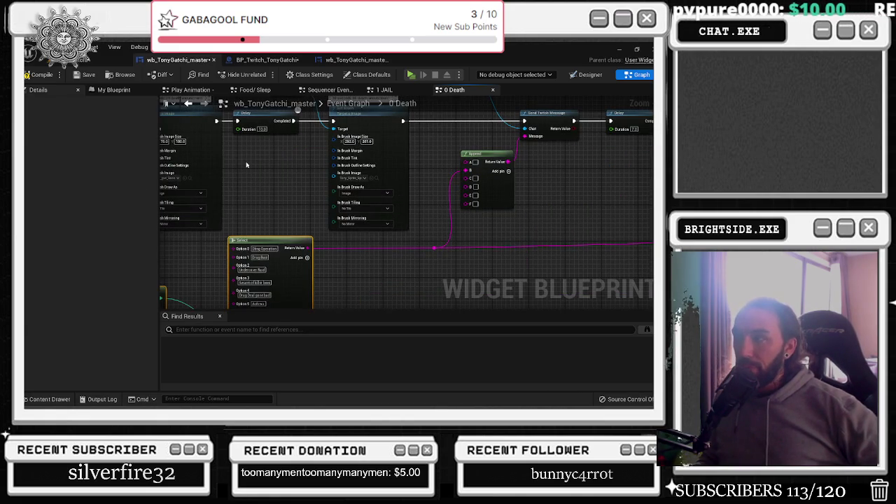
mouse_move(275, 177)
mouse_down()
mouse_move(336, 192)
mouse_move(349, 226)
mouse_move(343, 287)
mouse_up()
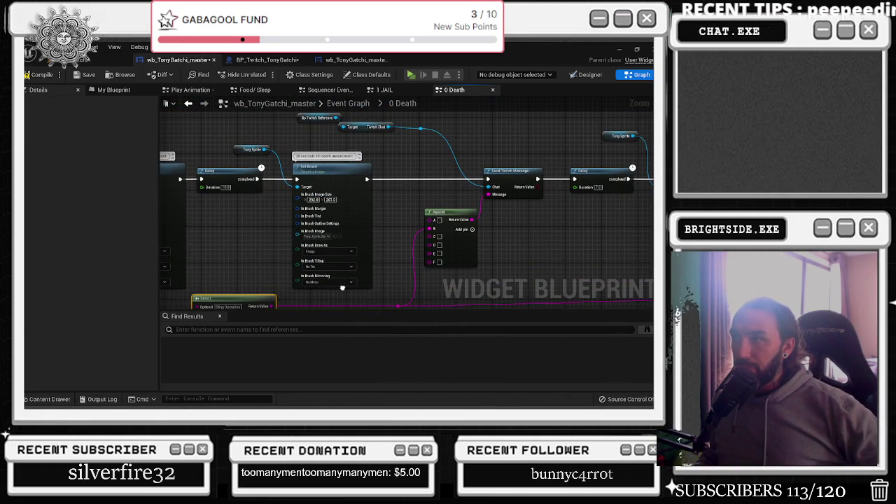
key(ctrl+space)
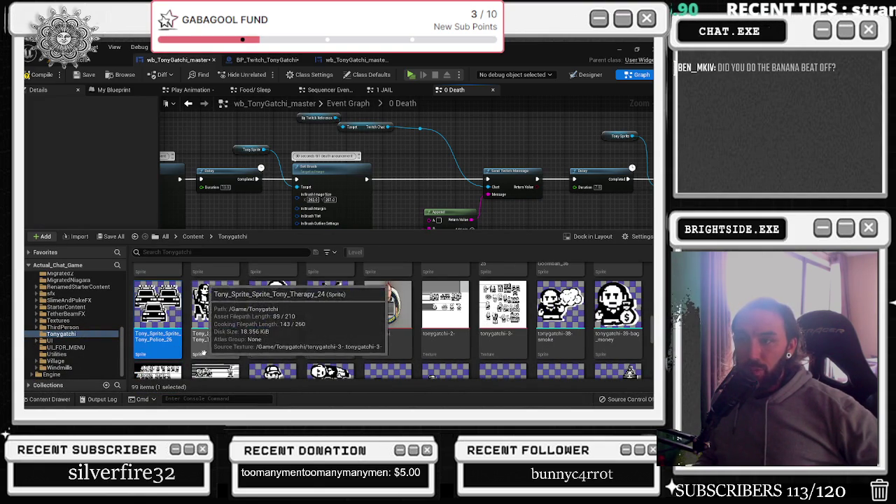
click(250, 201)
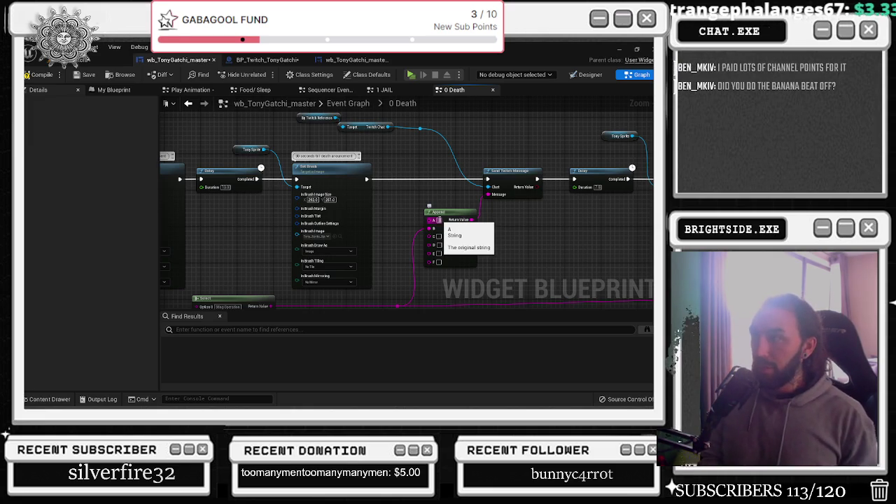
drag(439, 220, 412, 195)
scroll(412, 195, up, 2)
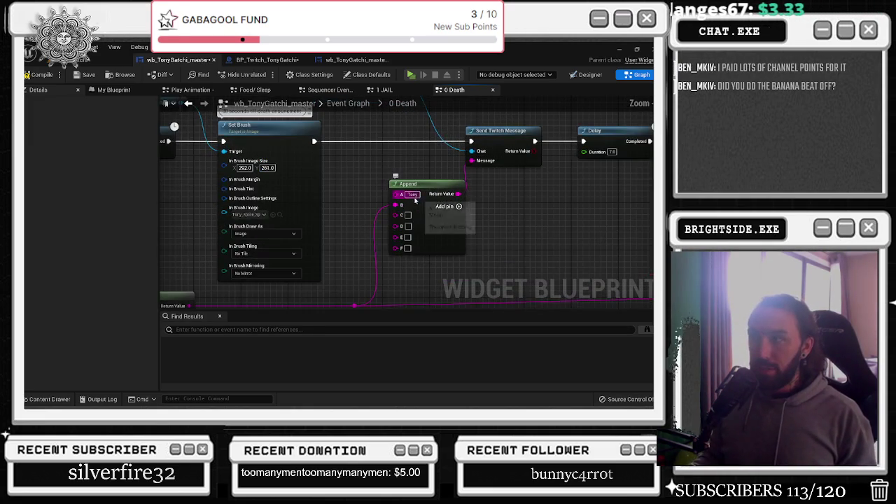
click(44, 399)
click(46, 399)
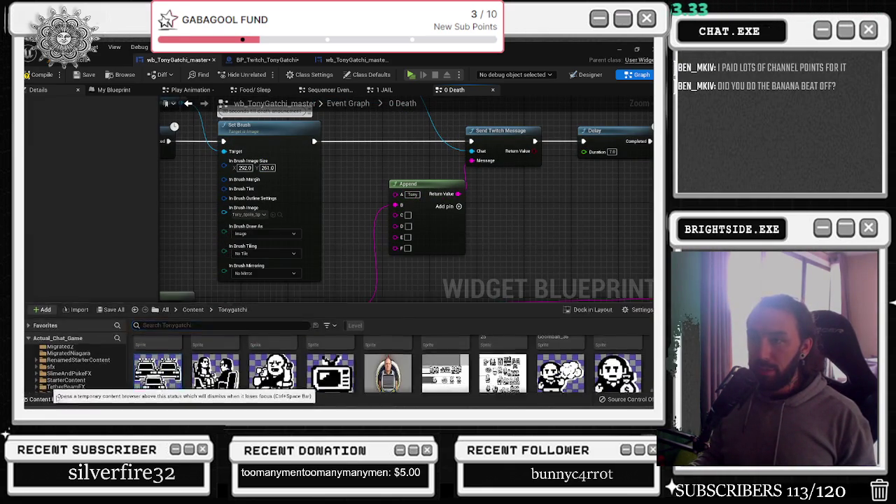
Set Append's A input text to 'Tony has now'
click(419, 195)
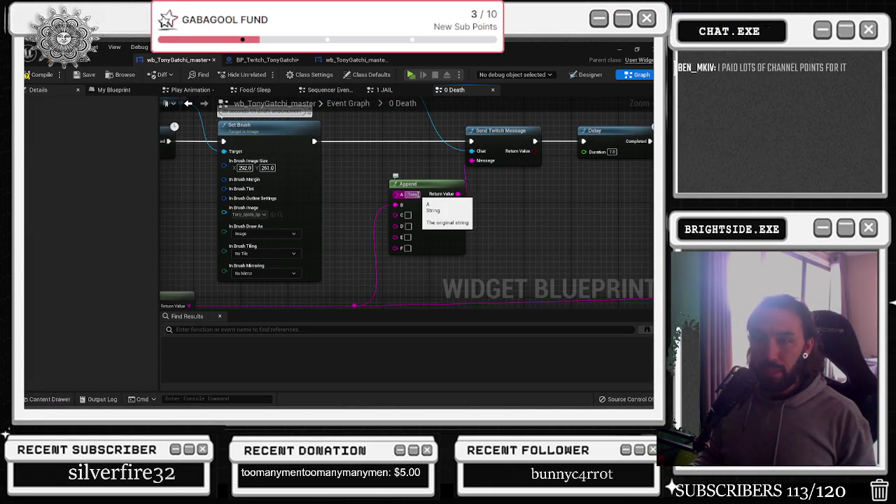
text(has now)
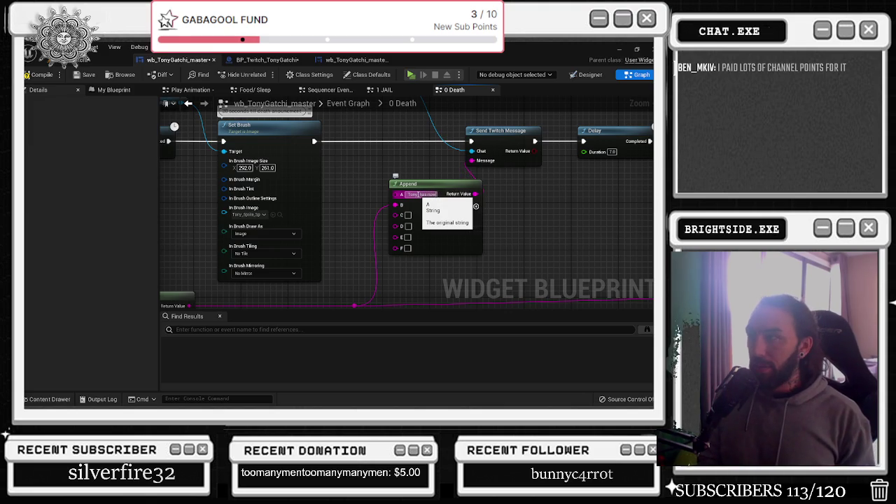
drag(422, 187, 403, 187)
drag(396, 237, 373, 264)
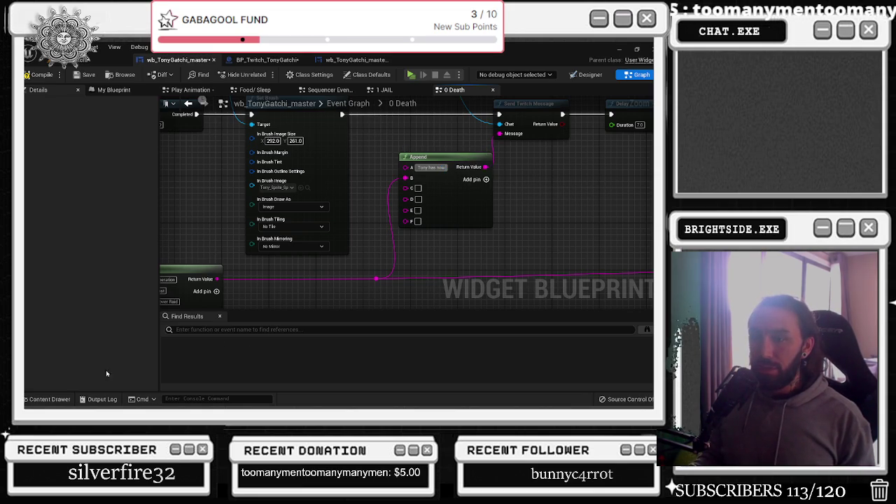
Check the Tonygatchi sprites in the asset browser and reframe the graph around the Select node
click(56, 399)
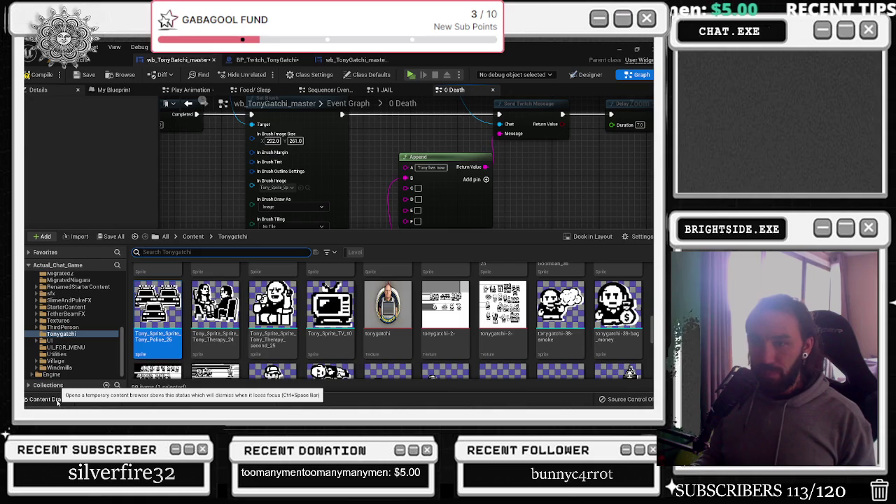
click(56, 400)
click(430, 167)
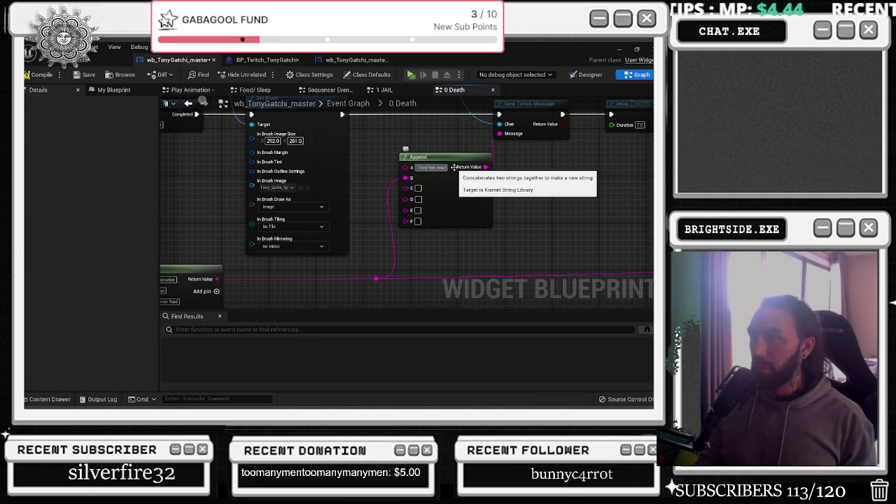
click(455, 168)
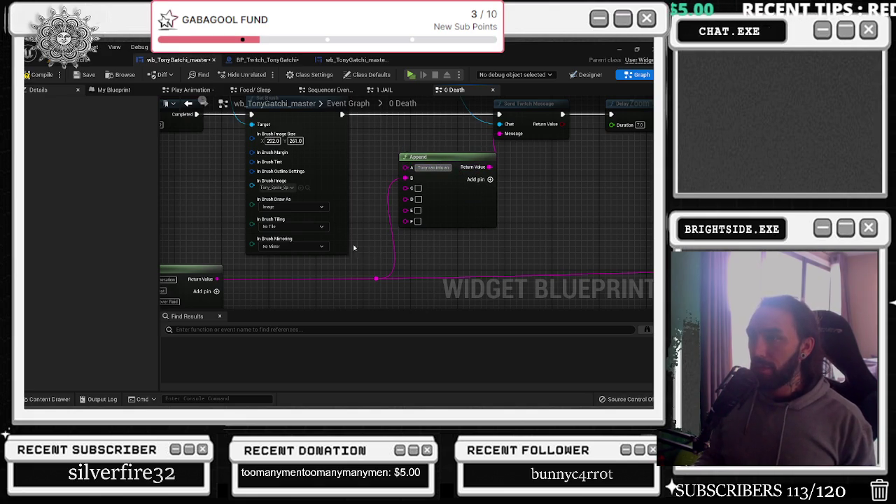
drag(201, 290, 306, 258)
Change Append's A input text to 'Tony and the crew ran into an'
click(548, 136)
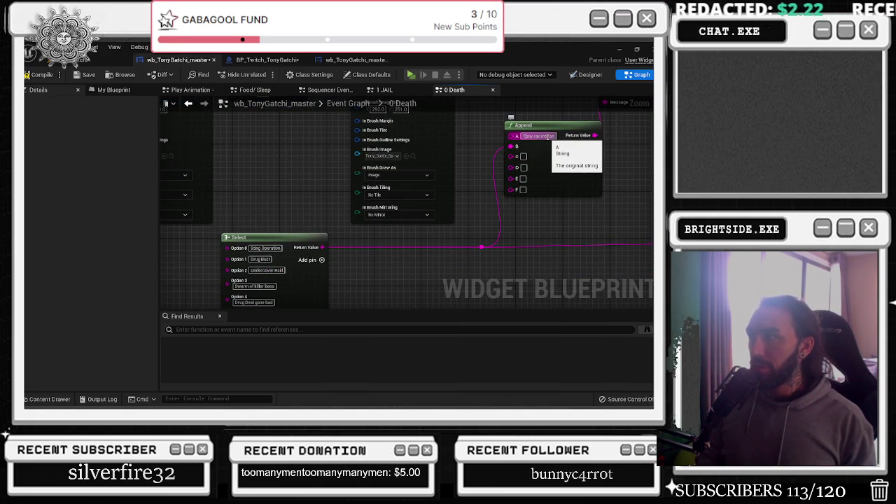
text(Tony and the S)
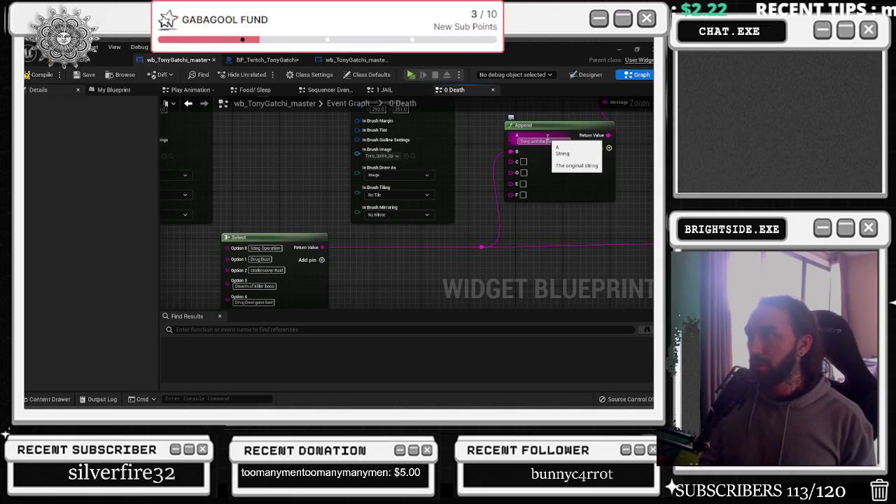
key(Return)
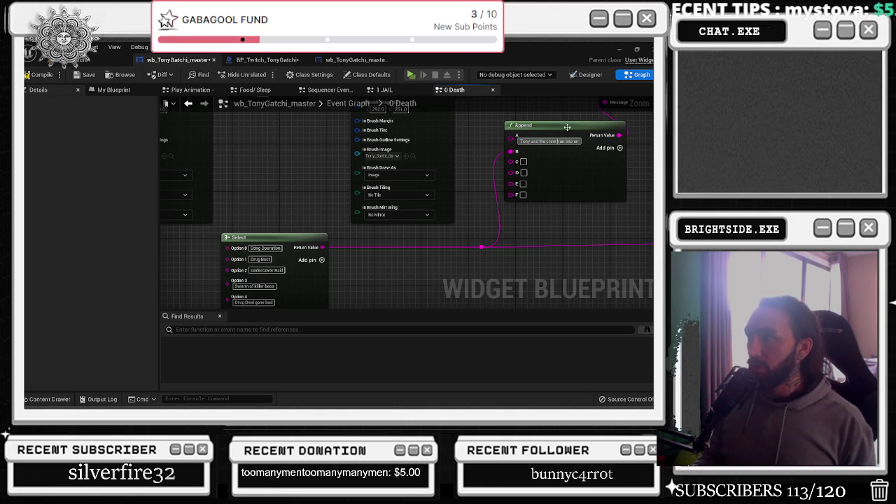
drag(554, 174, 541, 174)
mouse_move(249, 253)
mouse_down()
mouse_move(254, 218)
mouse_move(277, 252)
mouse_move(267, 266)
mouse_up()
click(243, 275)
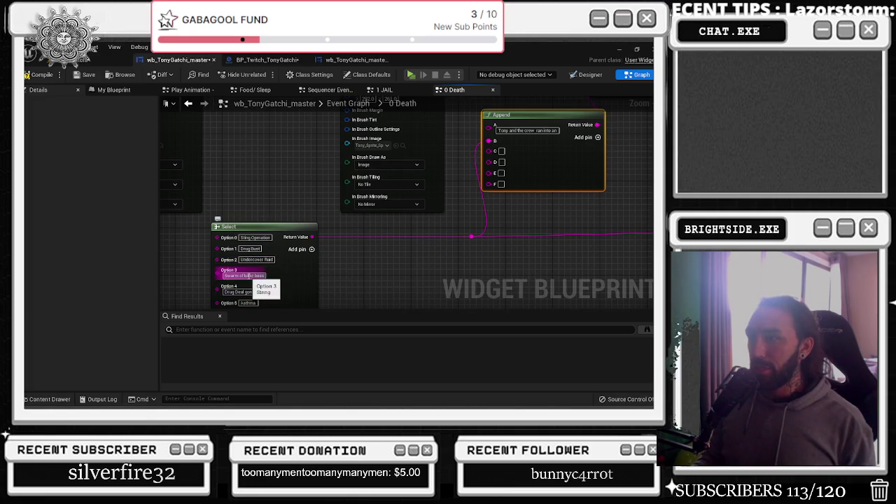
Pull the Random Integer in Range node nearer the Select node
drag(378, 282, 369, 272)
scroll(267, 287, down, 1)
mouse_move(265, 285)
mouse_down()
mouse_move(309, 278)
mouse_move(345, 254)
mouse_up()
click(318, 260)
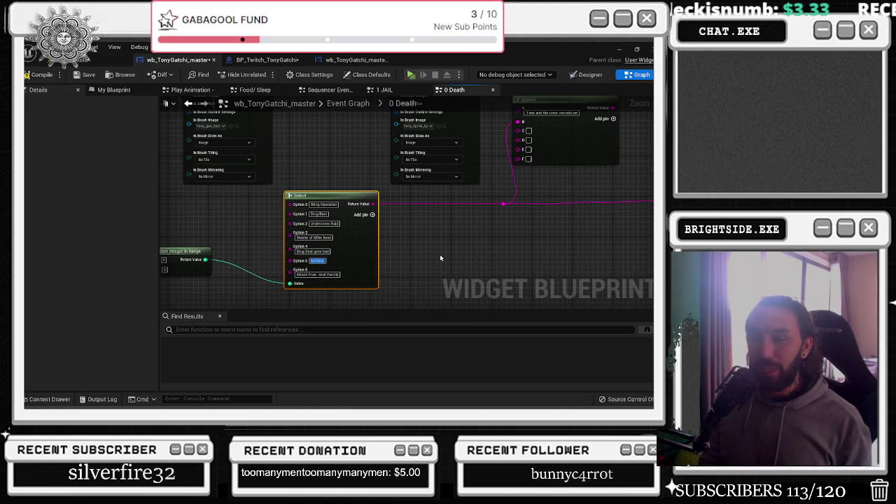
mouse_move(440, 259)
mouse_down()
mouse_move(358, 301)
mouse_move(400, 253)
mouse_up()
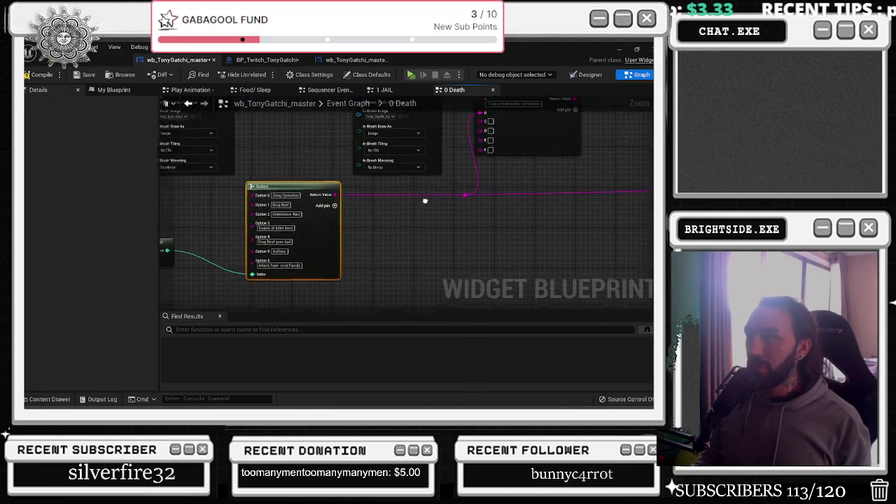
drag(310, 221, 302, 202)
drag(294, 241, 421, 231)
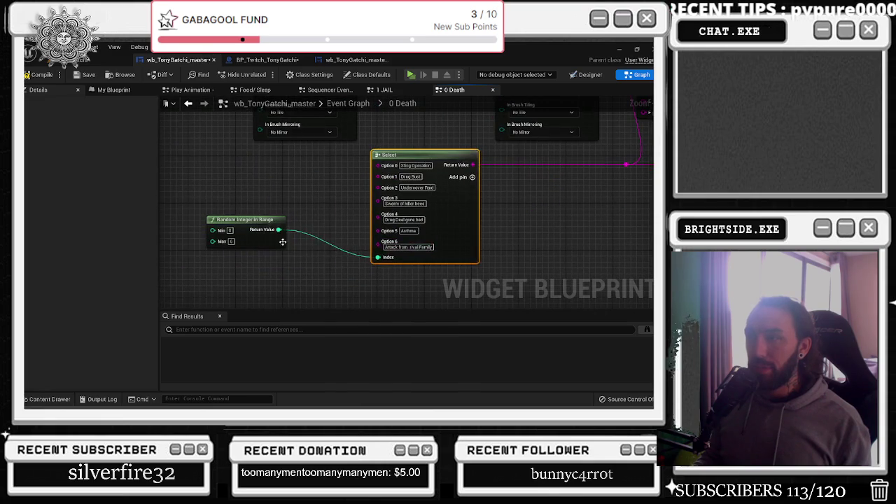
mouse_move(272, 227)
mouse_down()
mouse_move(282, 256)
mouse_move(331, 280)
mouse_up()
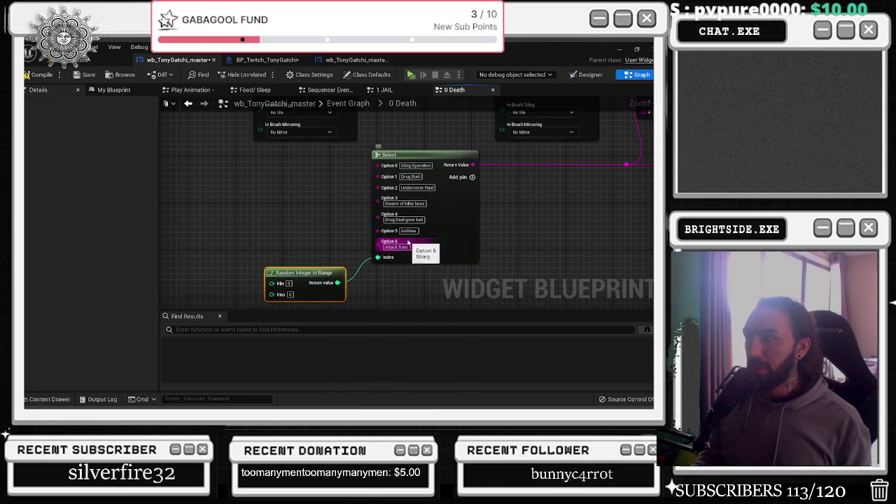
Change Select Option 5 from 'Asthma' to 'Hostage Situation' and add an Option 7 pin
key(BackSpace)
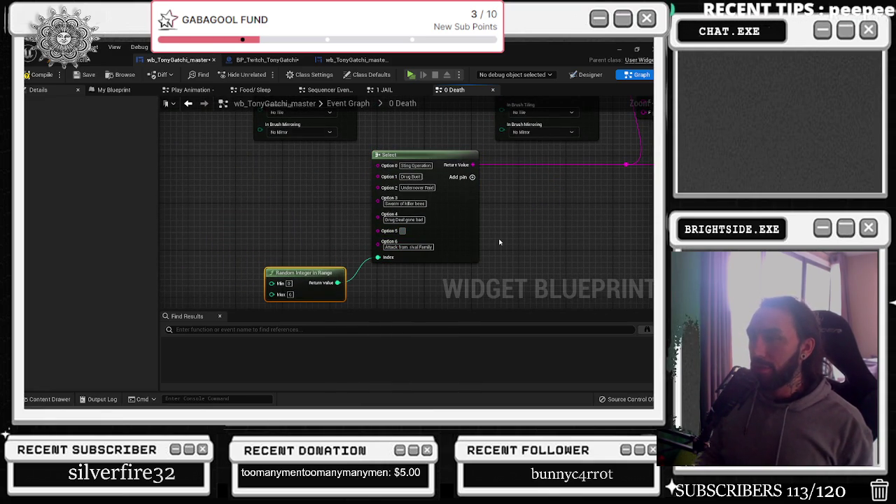
mouse_move(386, 258)
mouse_down()
mouse_move(308, 301)
mouse_move(403, 241)
mouse_move(374, 245)
mouse_move(332, 269)
mouse_up()
text(Hostage si)
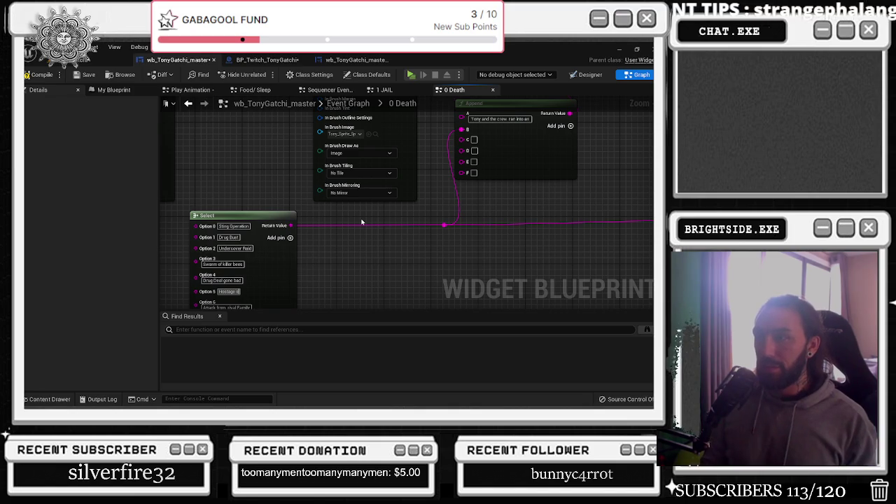
text(tuati)
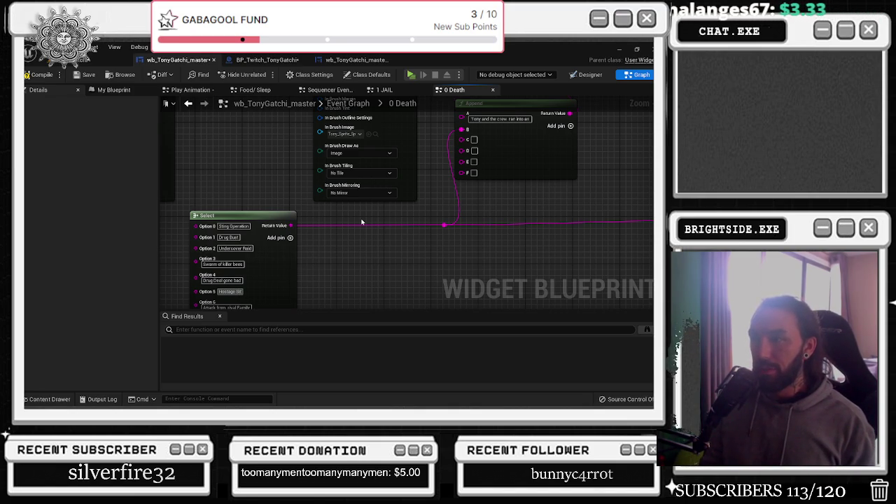
text(on)
key(Return)
drag(361, 241, 383, 207)
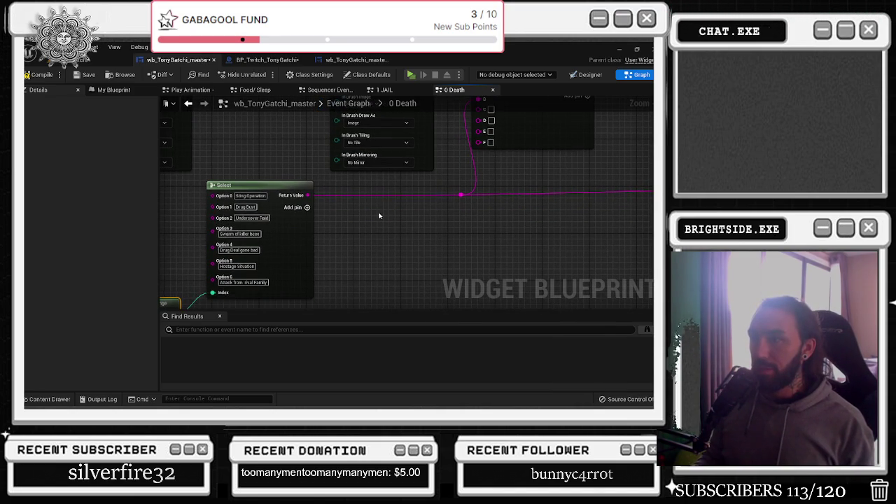
click(303, 207)
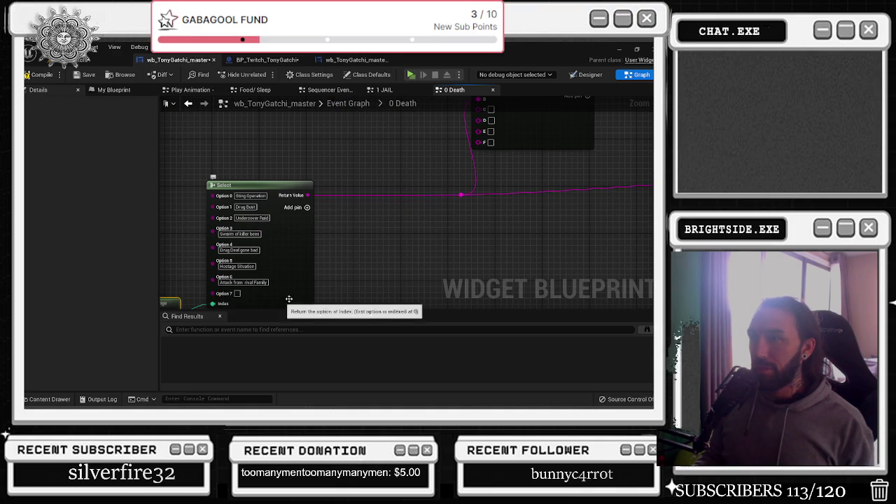
Set the Select node's Option 6 text to 'Drug sniffing dogs'
click(247, 282)
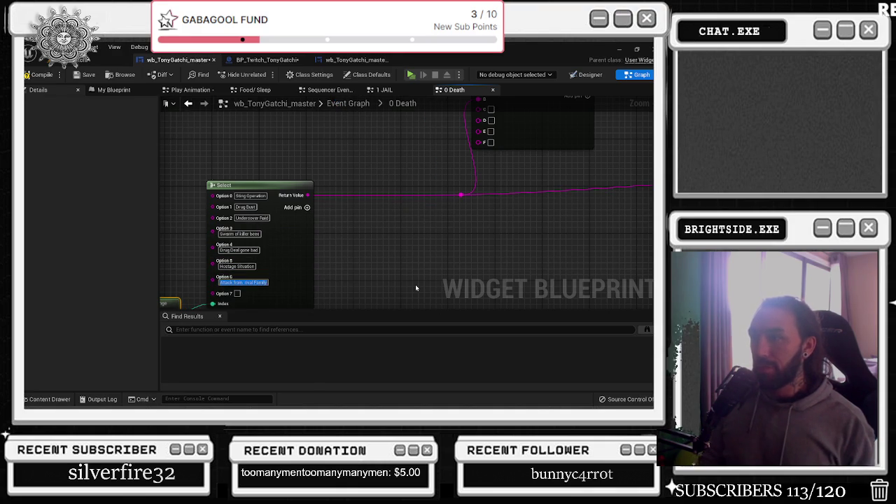
key(BackSpace)
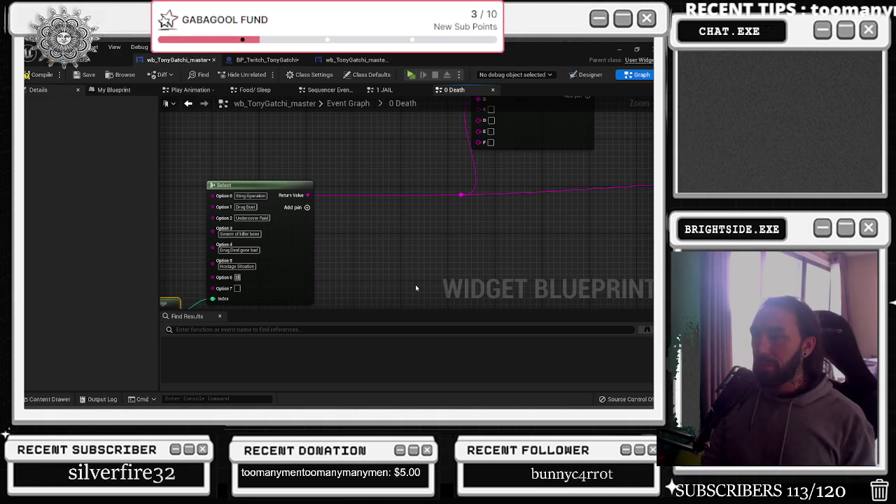
key(BackSpace)
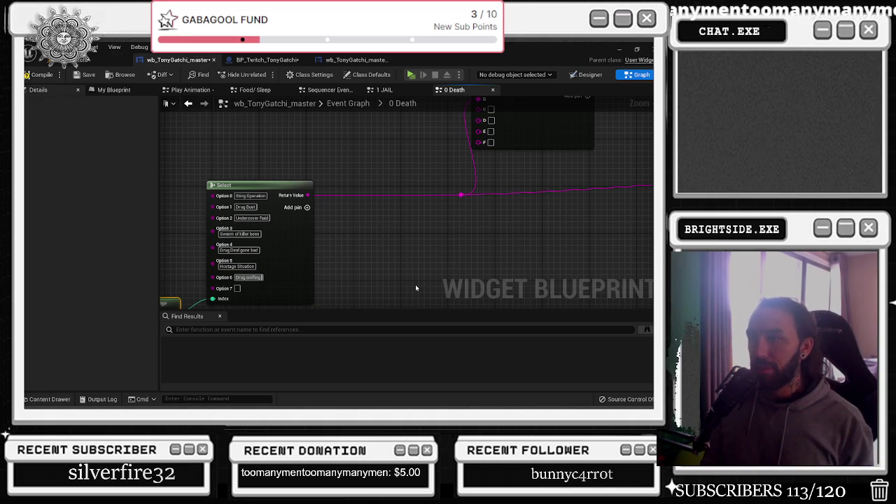
text( dogs)
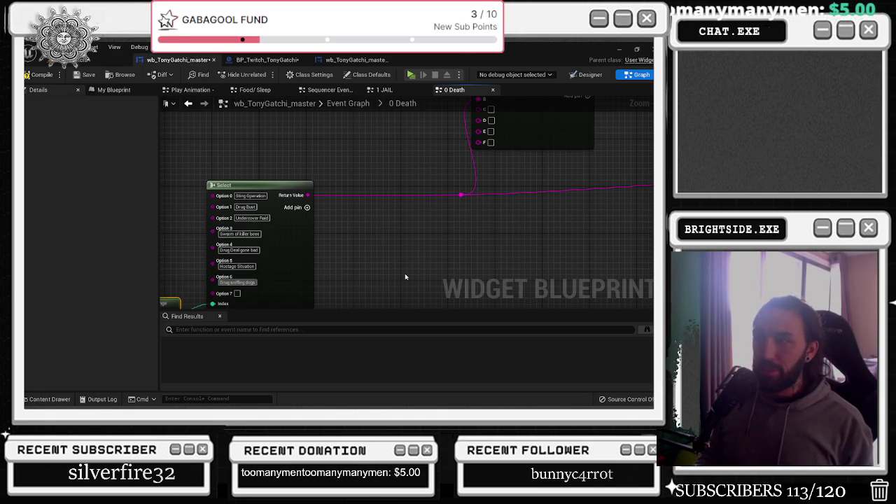
drag(342, 244, 355, 223)
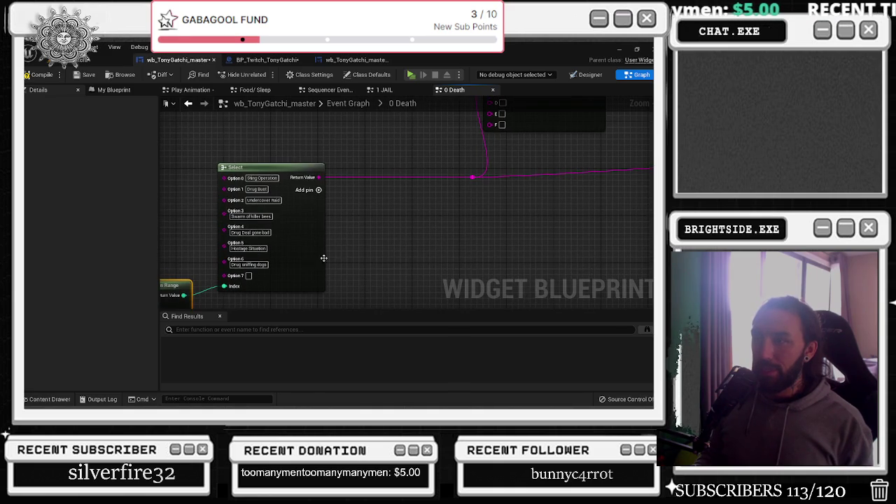
Move the Random Integer in Range node up-left and set its maximum to 7
drag(339, 254, 460, 223)
drag(305, 256, 264, 222)
click(215, 240)
text(7)
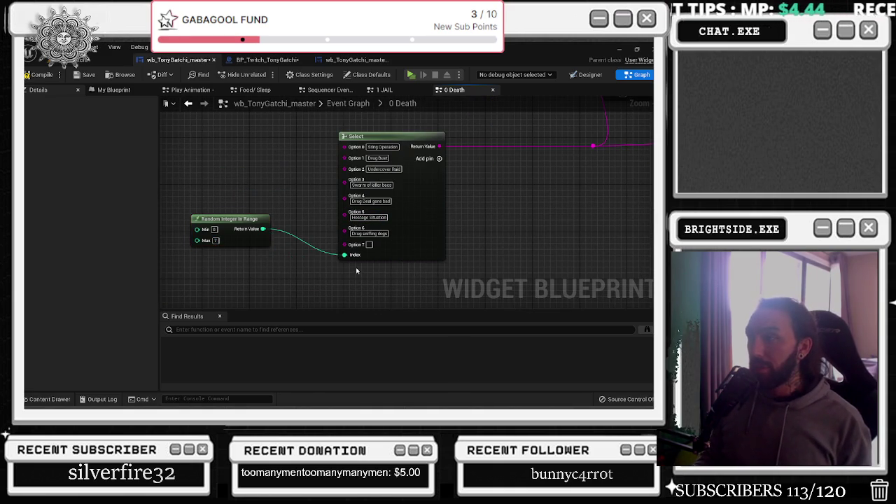
Set Option 7 to 'Food Poisoning' and add an Option 8 pin to Select
drag(358, 271, 182, 357)
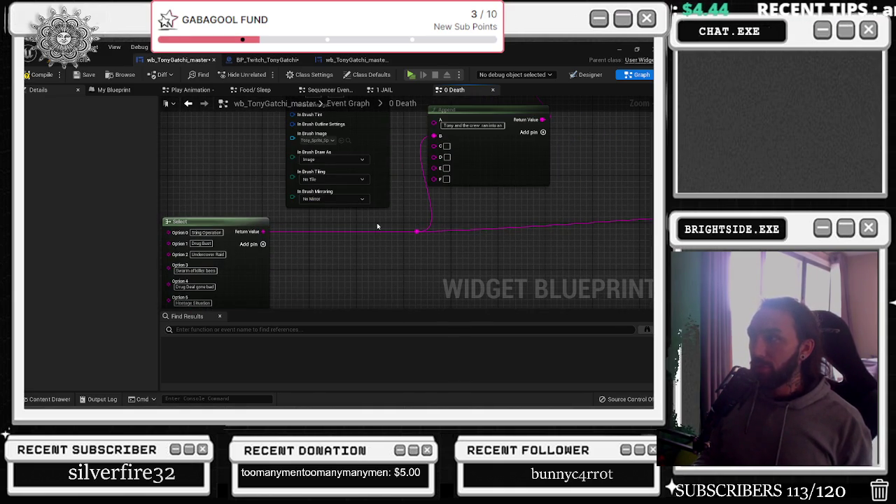
scroll(377, 226, down, 1)
scroll(504, 137, up, 1)
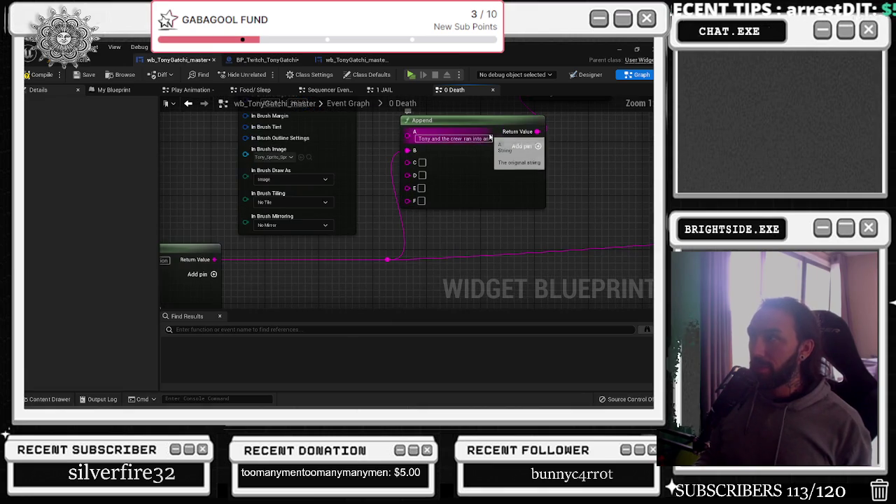
mouse_move(532, 144)
mouse_down()
mouse_move(593, 150)
mouse_move(553, 140)
mouse_up()
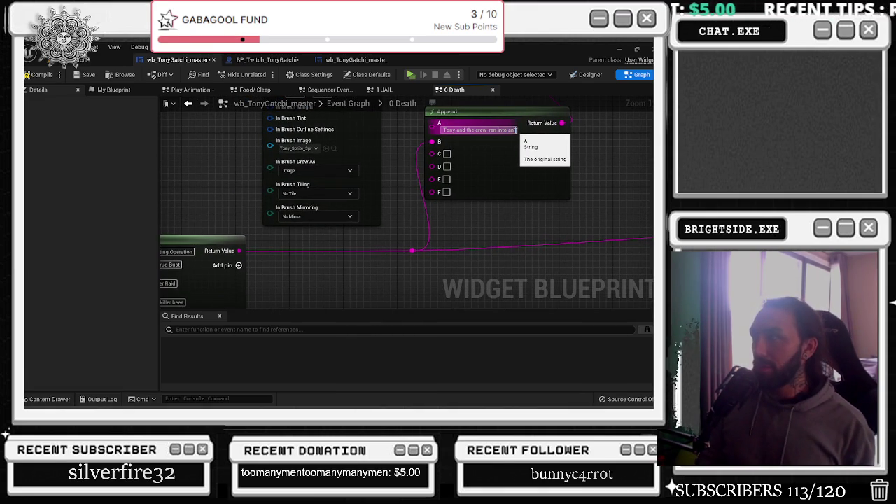
drag(297, 256, 399, 235)
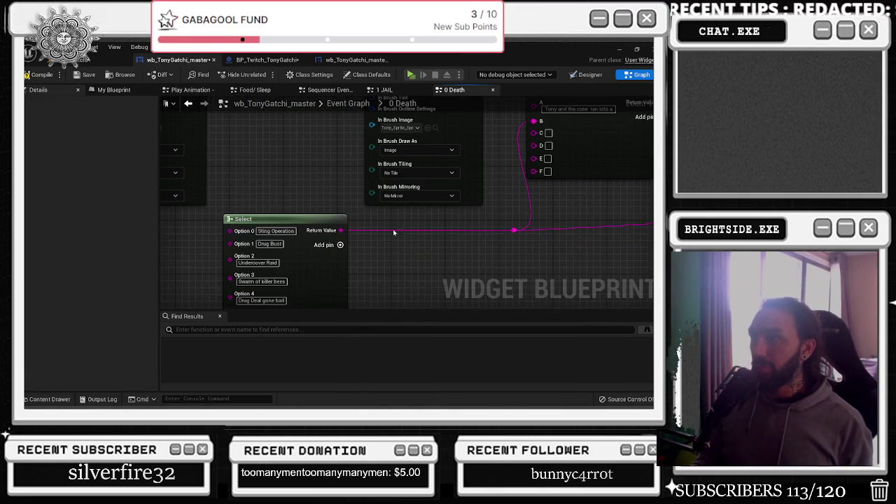
drag(343, 274, 329, 246)
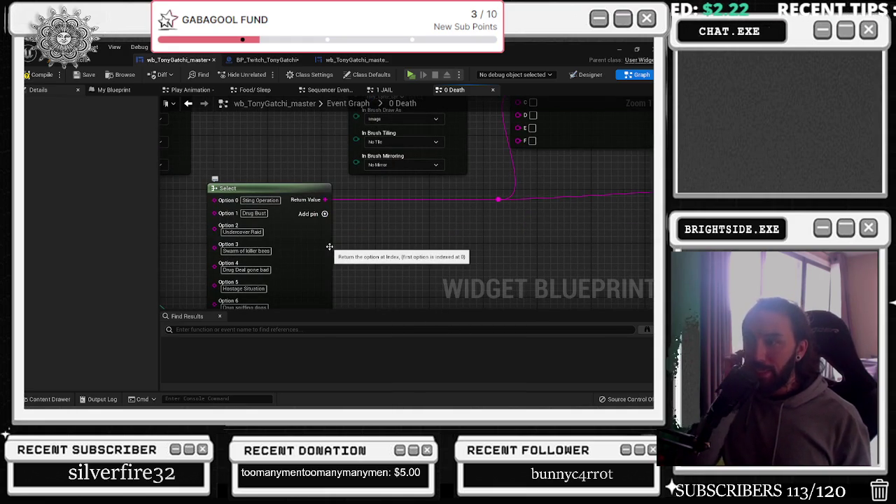
mouse_move(329, 246)
mouse_down()
mouse_move(290, 194)
mouse_move(189, 243)
mouse_move(468, 190)
mouse_move(485, 207)
mouse_move(379, 206)
mouse_up()
text(Food Poisoning)
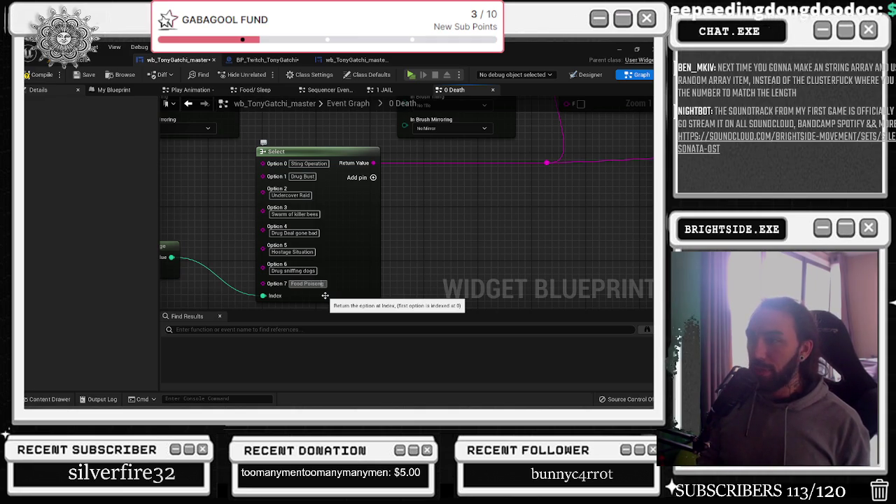
key(Return)
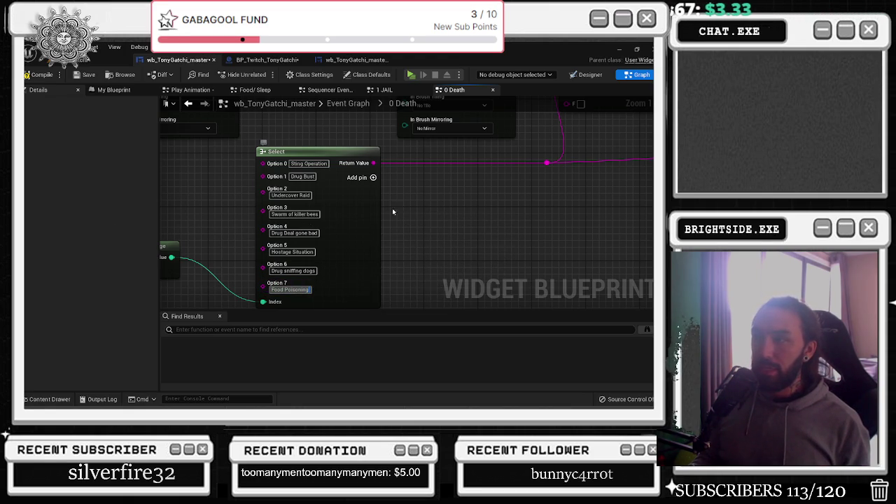
click(372, 177)
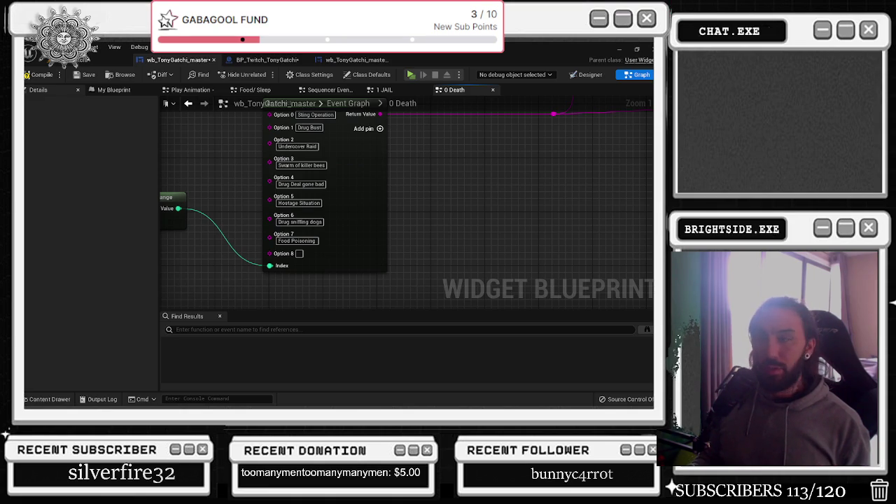
Place the Random Integer in Range node up beside the Select node
click(217, 231)
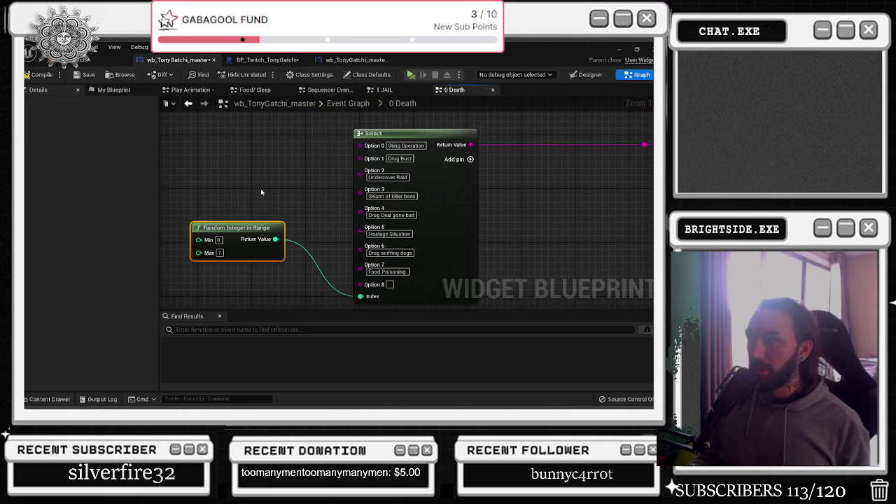
drag(261, 230, 271, 189)
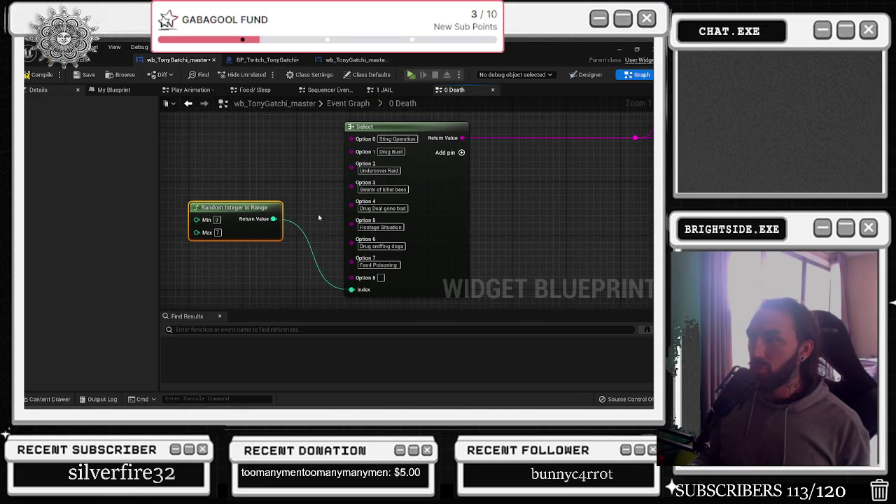
scroll(361, 283, down, 2)
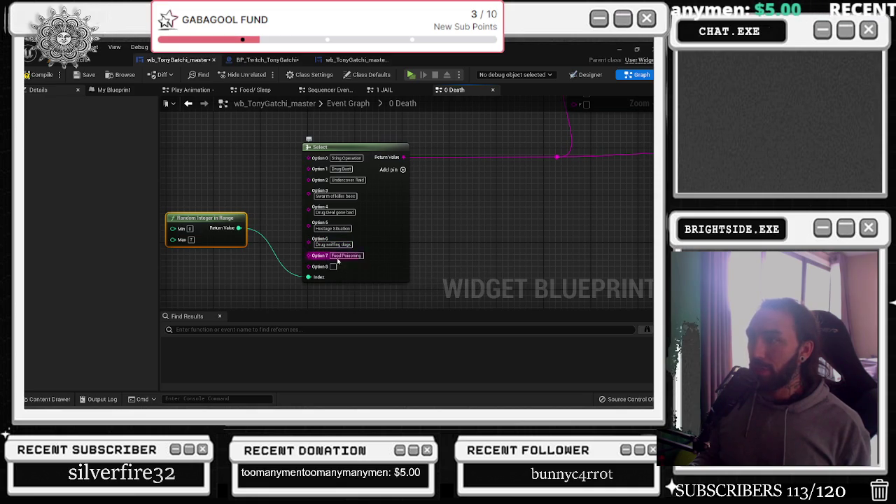
mouse_move(428, 246)
mouse_down()
mouse_move(288, 330)
mouse_move(225, 338)
mouse_move(166, 360)
mouse_up()
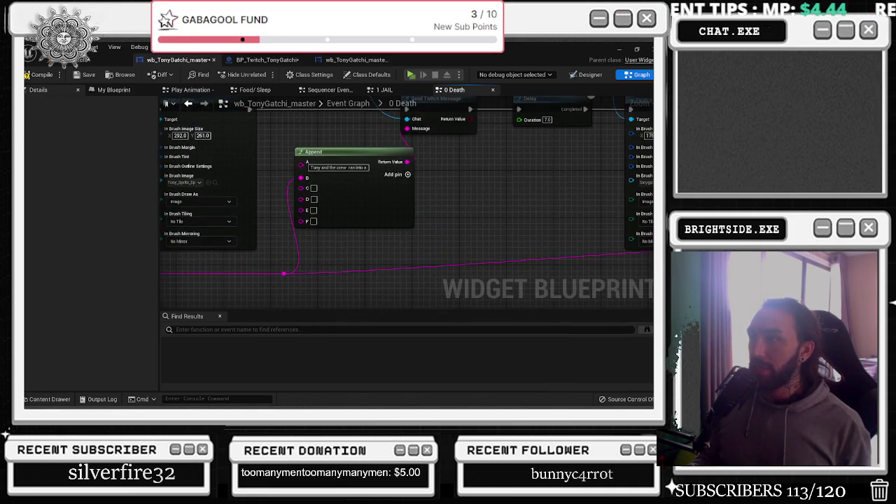
Enter '& Hes currently in a standoff with the Police' in the Append node's C pin
mouse_move(336, 309)
mouse_down()
mouse_move(388, 324)
mouse_move(495, 275)
mouse_move(336, 233)
mouse_up()
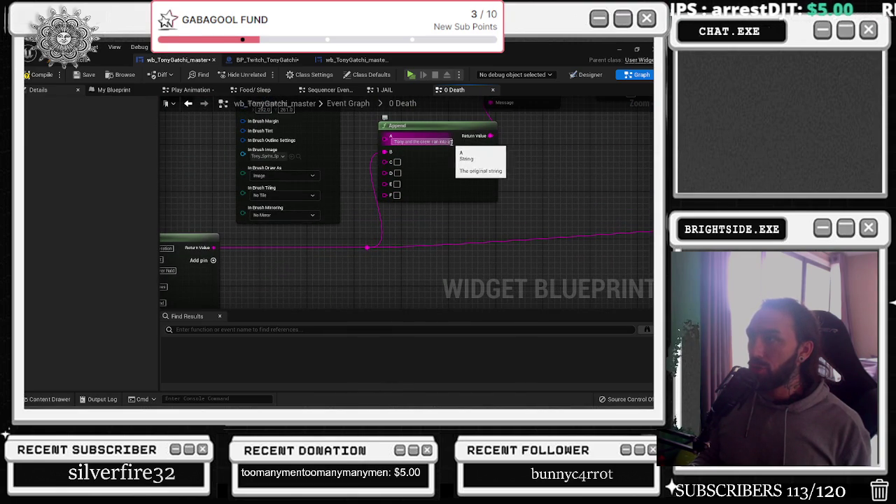
drag(399, 170, 429, 165)
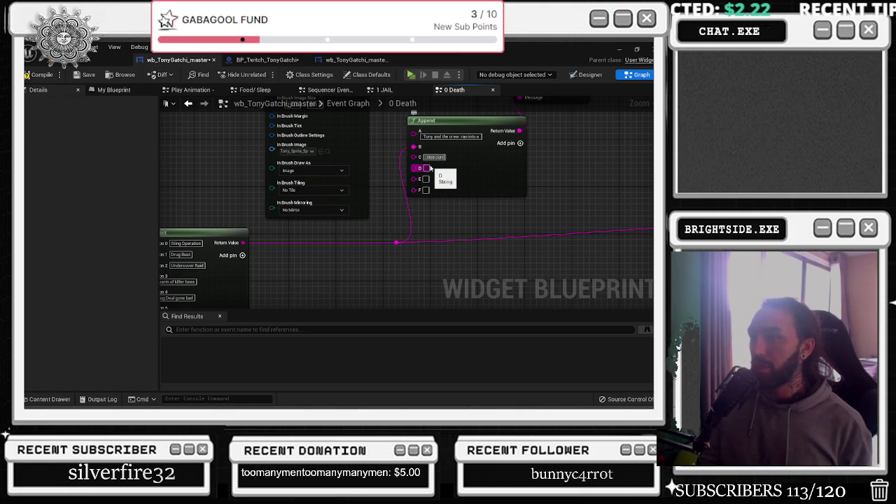
text(ently in a cl)
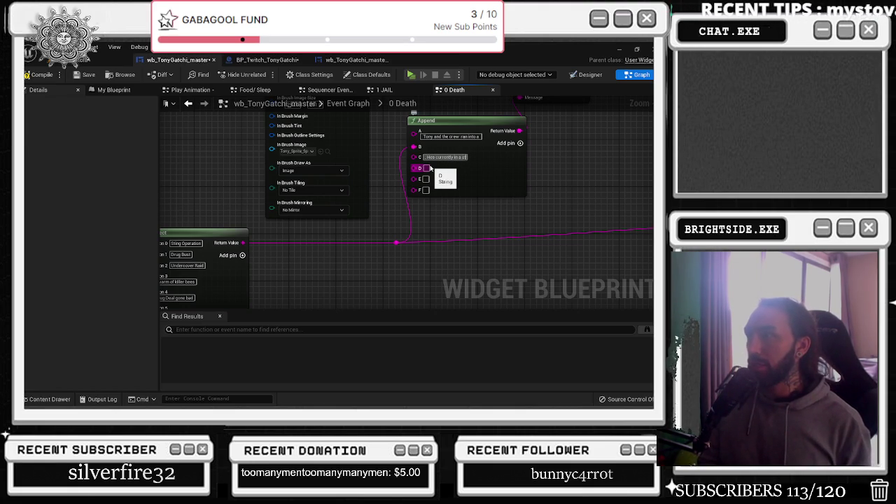
text(andoff wit)
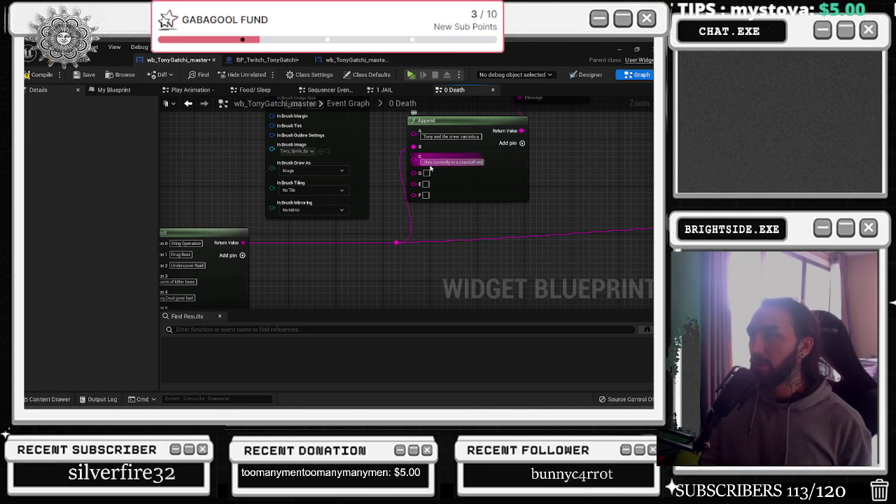
text(h the Police)
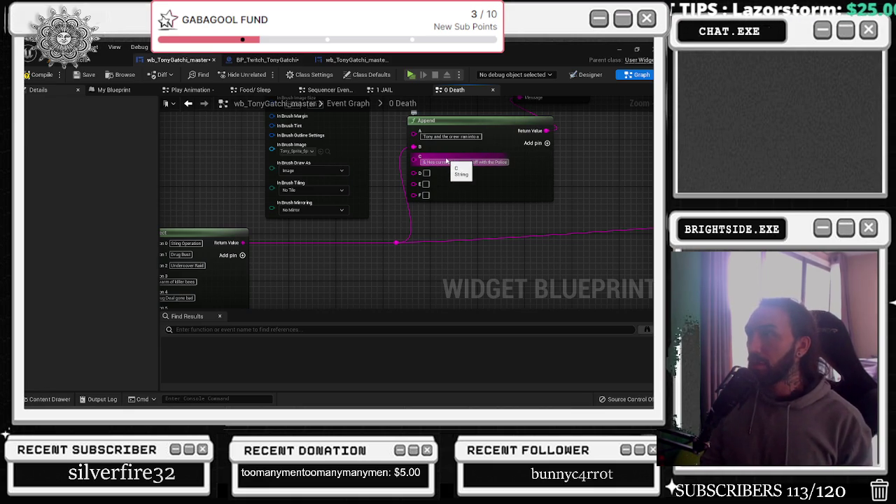
click(462, 134)
Remove the Append node's unused D, E and F pins
drag(511, 177, 510, 182)
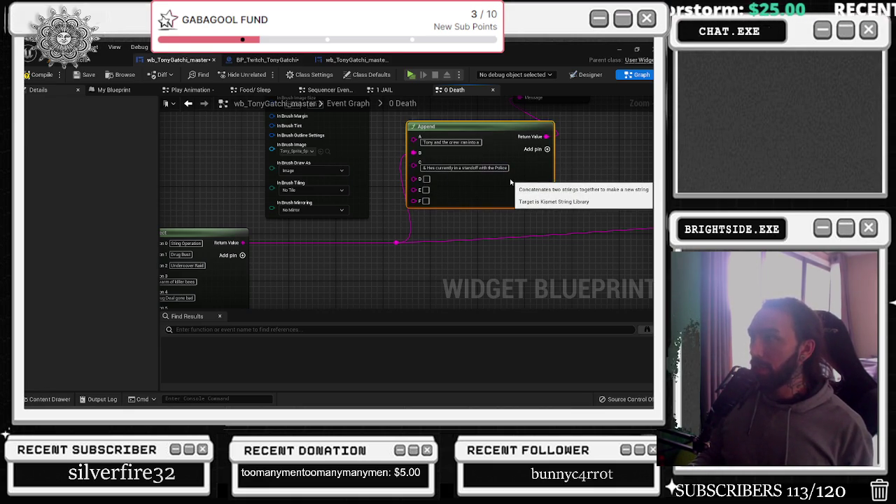
right_click(424, 180)
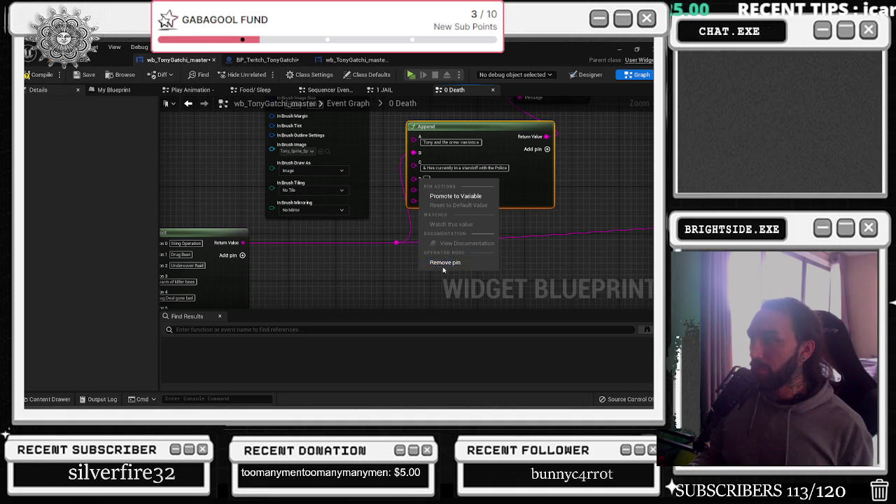
click(443, 265)
right_click(419, 187)
click(442, 263)
right_click(417, 180)
click(441, 262)
drag(477, 137, 341, 184)
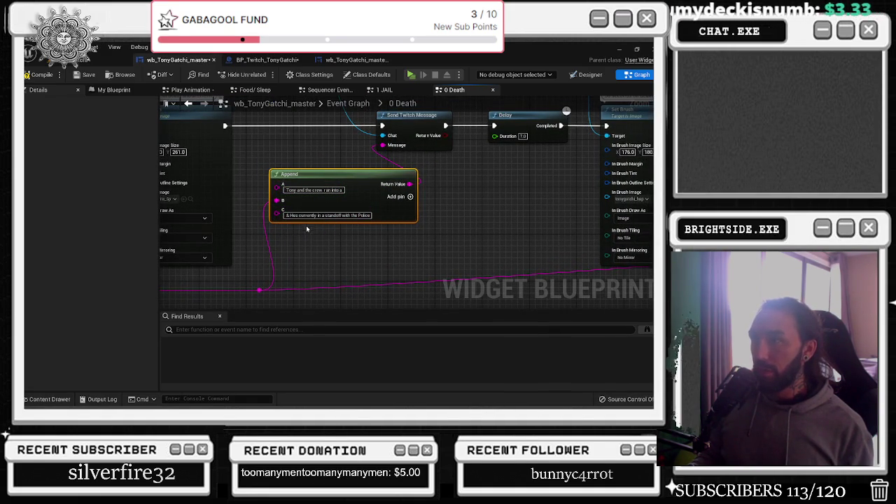
Shift the Select String and Append nodes right and check the Set Brush sprite
mouse_move(311, 227)
mouse_down()
mouse_move(271, 233)
mouse_move(187, 276)
mouse_up()
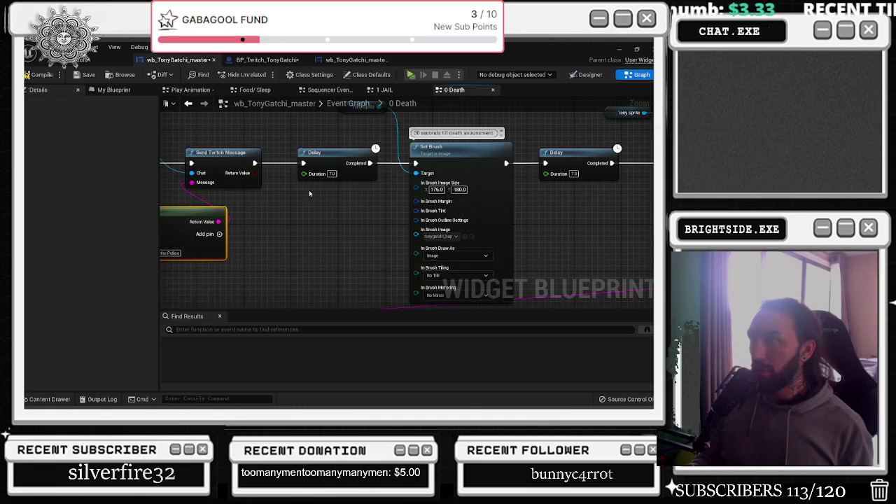
drag(305, 193, 203, 194)
key(ctrl+space)
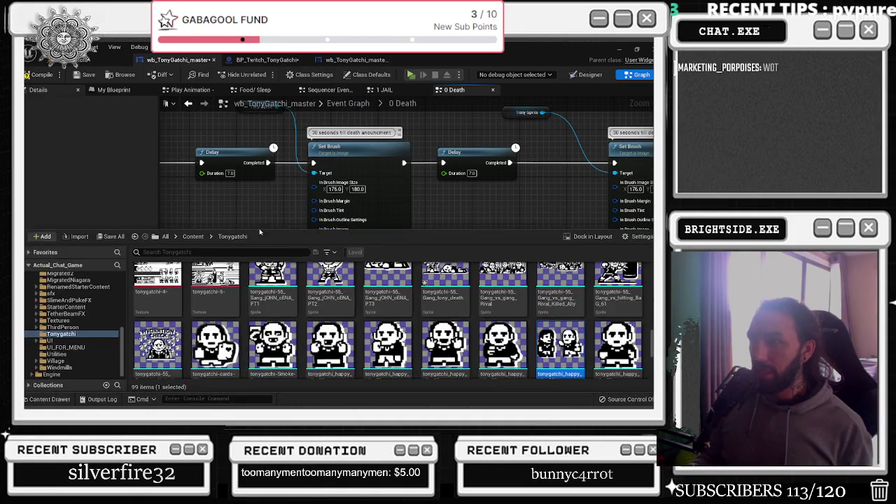
scroll(560, 294, down, 1)
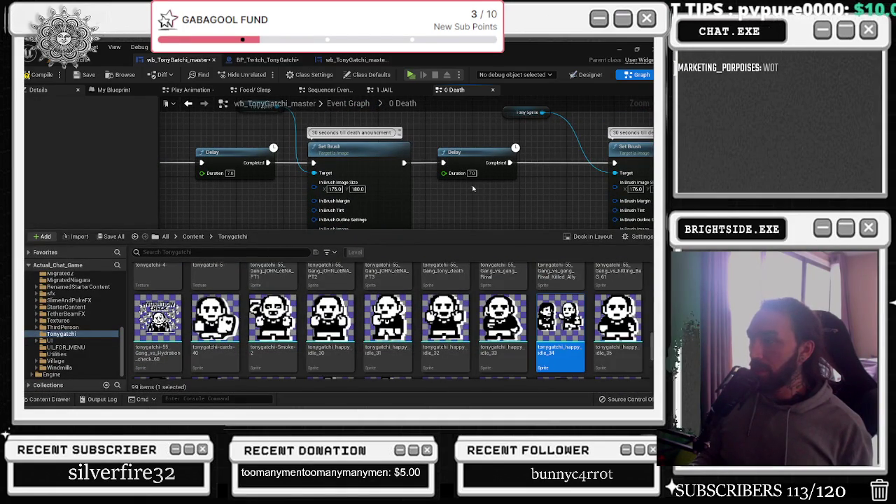
mouse_move(484, 193)
mouse_down()
mouse_move(397, 195)
mouse_move(282, 243)
mouse_move(105, 224)
mouse_move(310, 205)
mouse_up()
drag(598, 216, 500, 213)
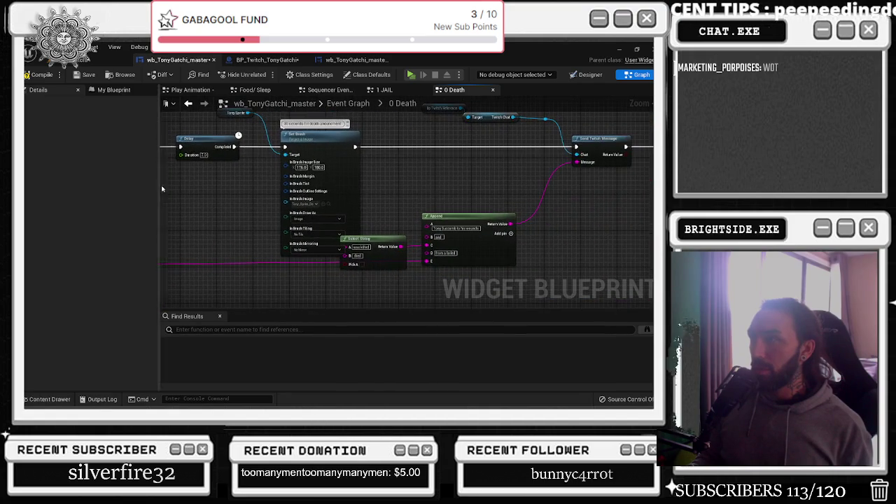
mouse_move(387, 209)
mouse_down()
mouse_move(490, 258)
mouse_move(533, 260)
mouse_up()
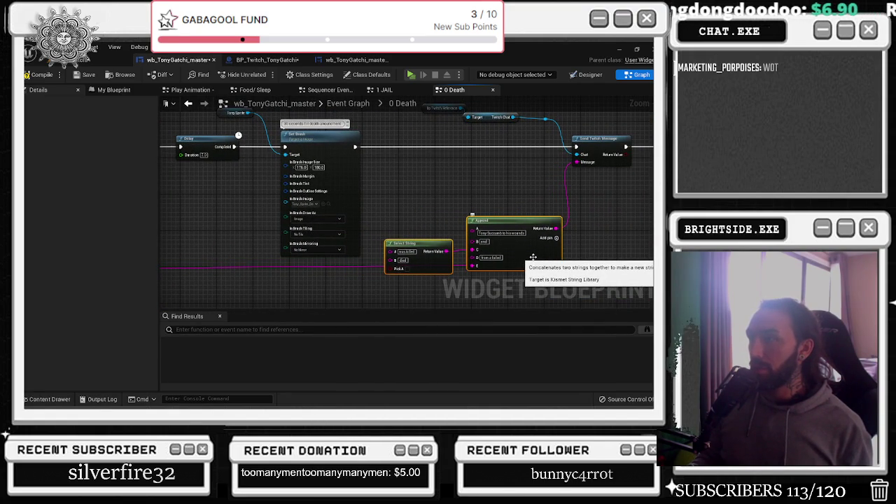
click(327, 203)
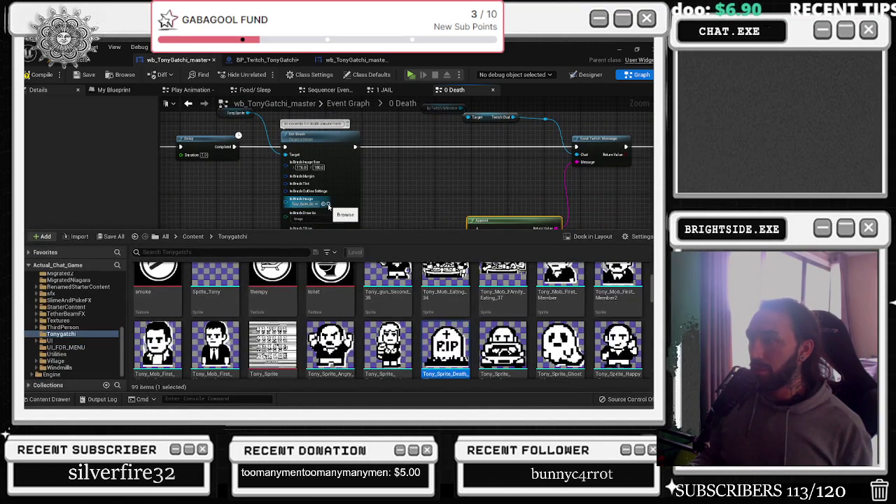
click(319, 177)
scroll(319, 177, down, 4)
Move the Tony Sprite and Set Brush nodes further right to open space
mouse_move(315, 125)
mouse_down()
mouse_move(476, 248)
mouse_move(410, 194)
mouse_move(577, 268)
mouse_up()
drag(348, 209, 645, 219)
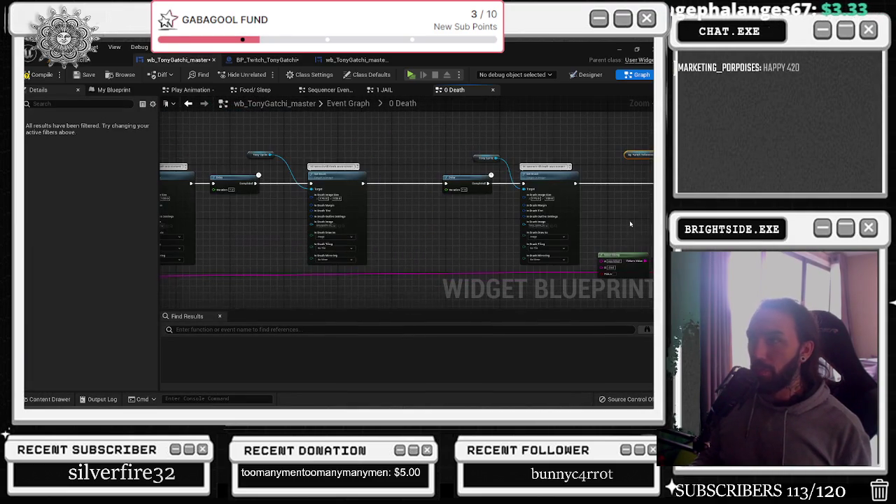
click(256, 157)
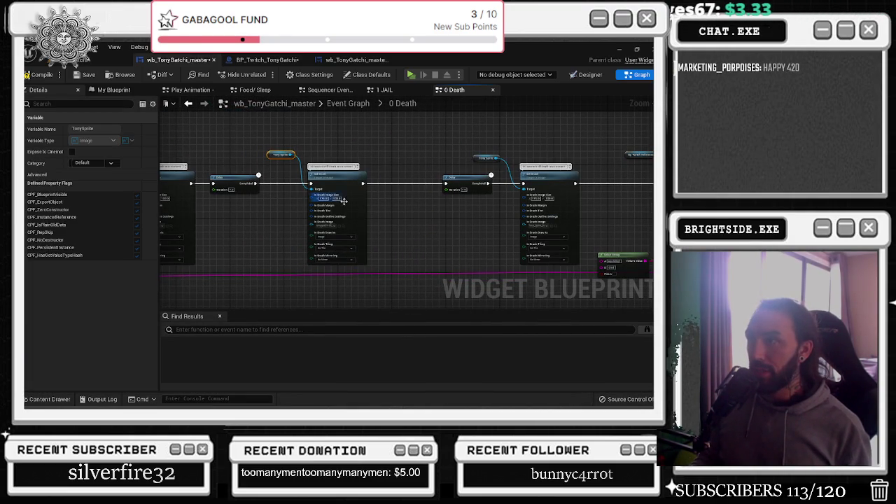
key(ctrl+space)
key(ctrl+space)
ctrl+click(362, 215)
drag(362, 215, 433, 215)
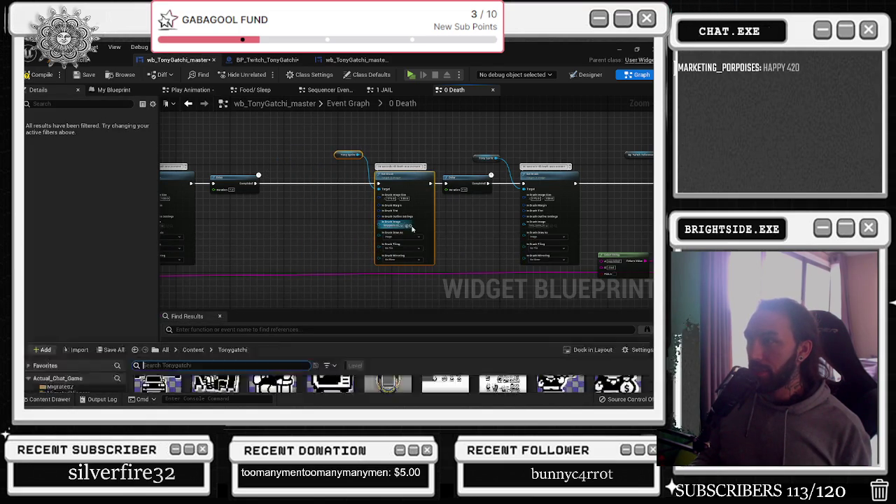
Paste the Twitch nodes and insert Send Twitch Message between Delay and Set Brush
key(ctrl+space)
scroll(387, 336, down, 2)
scroll(387, 336, up, 2)
click(266, 215)
key(ctrl+v)
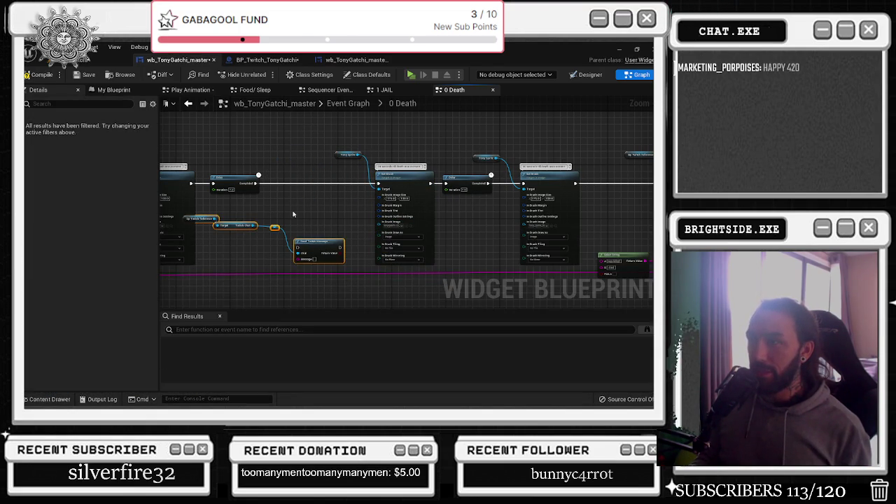
drag(210, 220, 228, 256)
drag(313, 238, 292, 174)
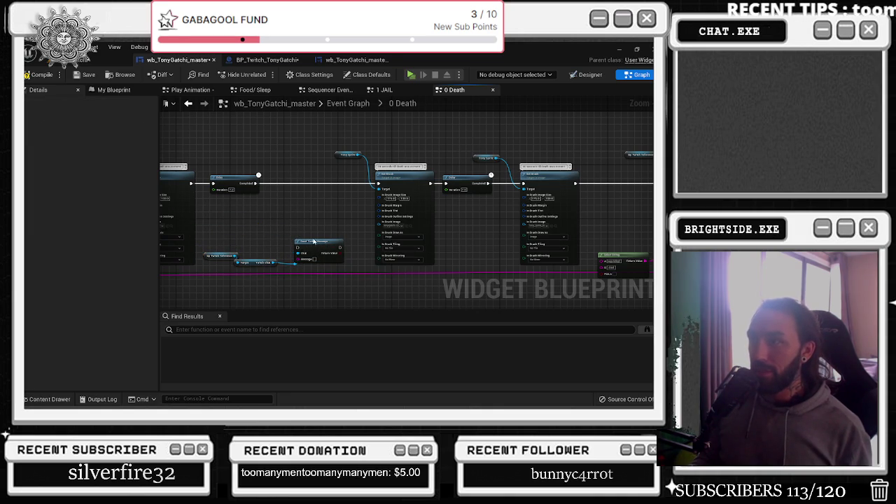
mouse_move(315, 241)
mouse_down()
mouse_move(312, 178)
mouse_move(262, 185)
mouse_move(290, 184)
mouse_up()
Set the message to 'Tony was shot by the cops' and move the Twitch reference nodes up
text(Tony was shot by)
key(Return)
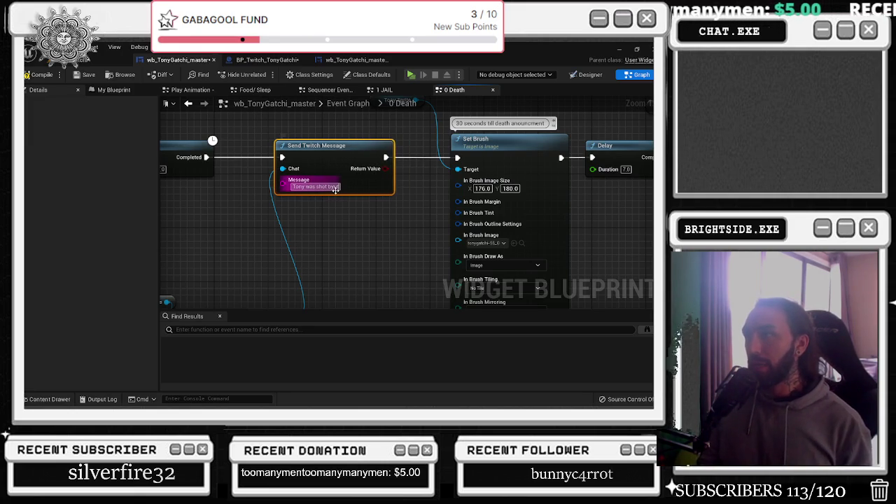
click(335, 187)
text(the cops)
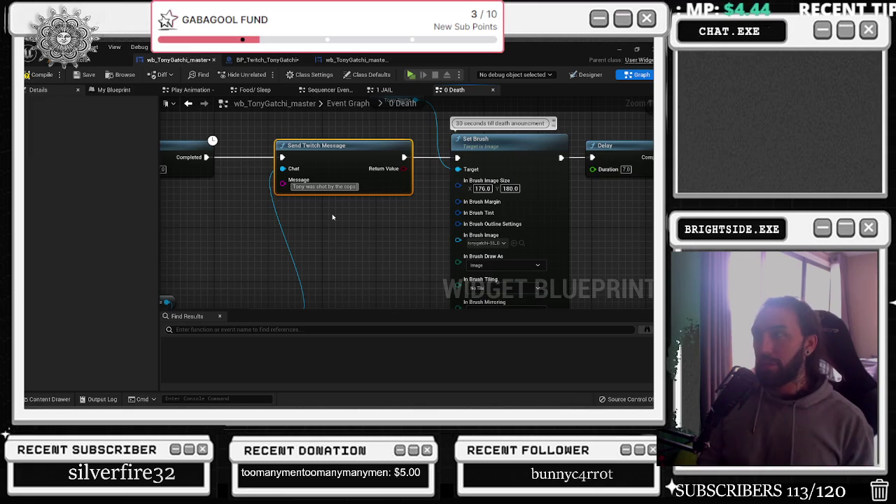
scroll(333, 217, down, 2)
drag(245, 239, 350, 263)
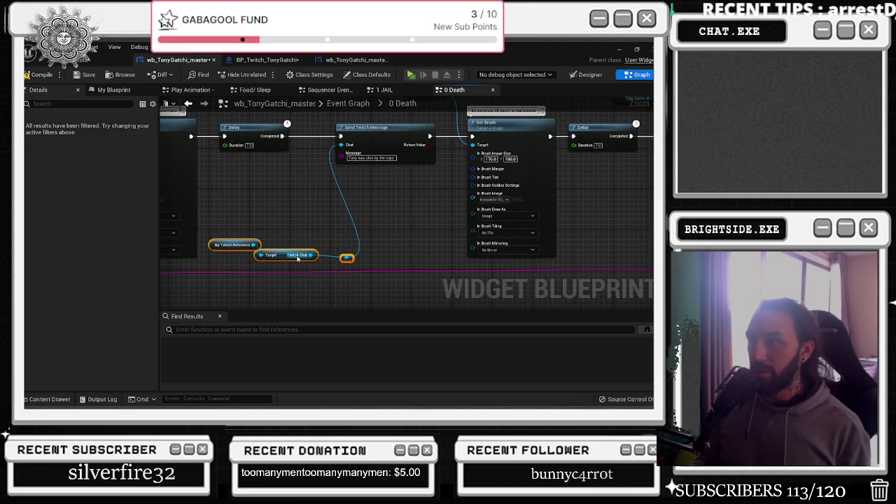
drag(294, 255, 290, 205)
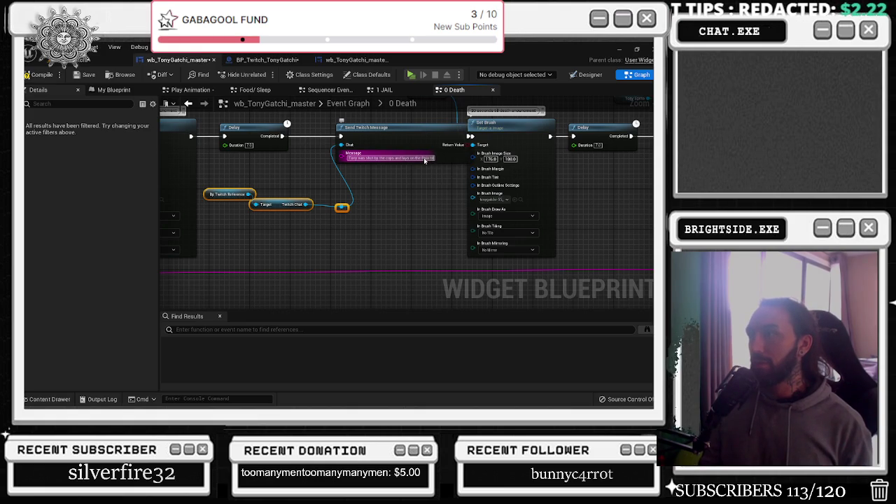
scroll(568, 244, down, 4)
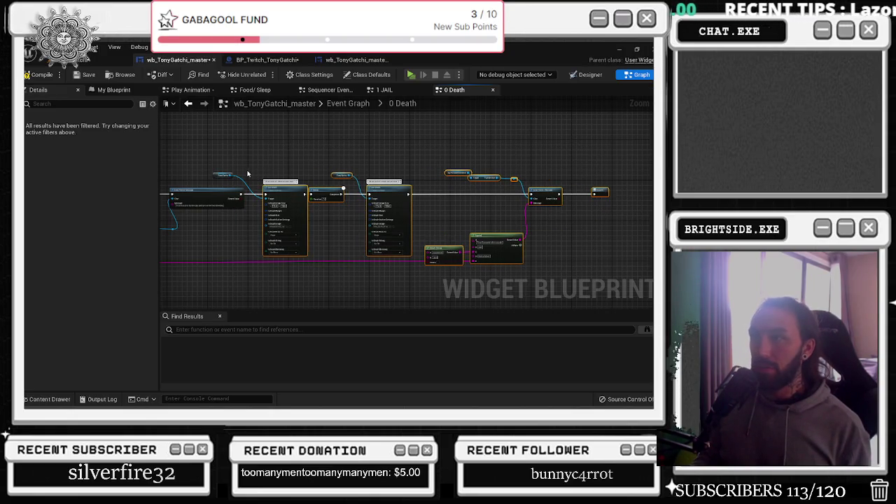
Compile the wb_TonyGatchi_master widget blueprint and save it from the Designer view
click(217, 175)
click(255, 161)
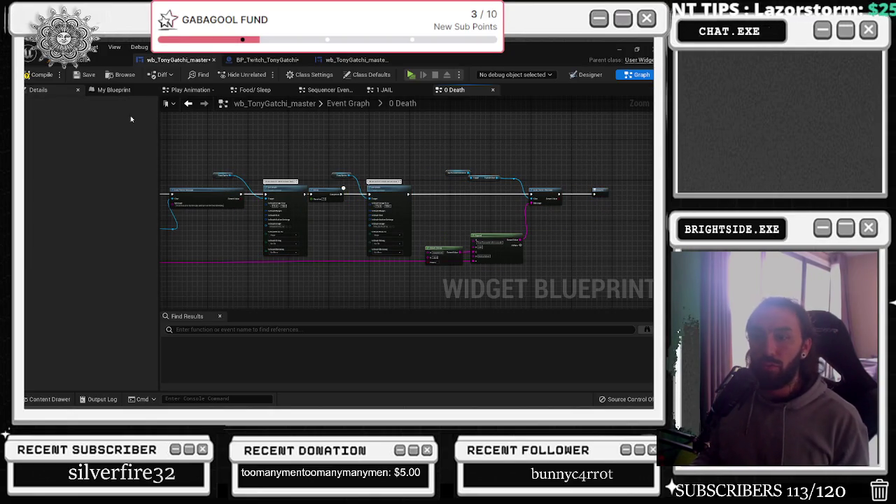
click(65, 78)
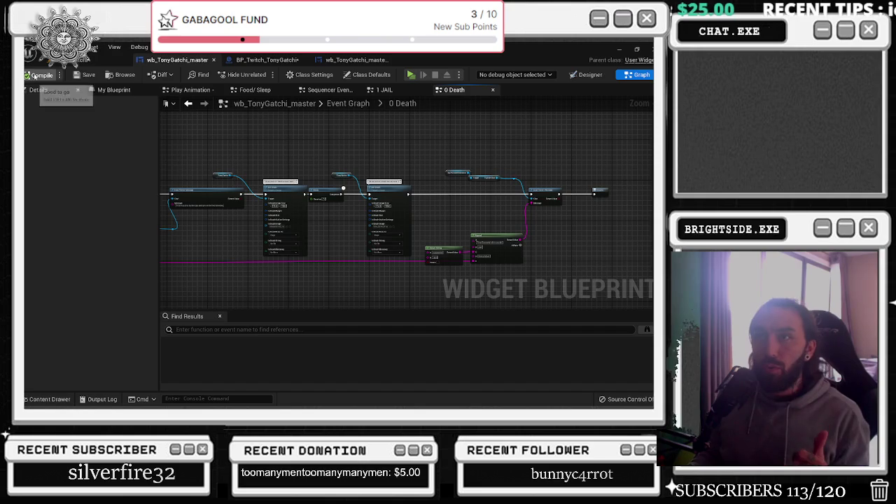
click(588, 74)
click(85, 74)
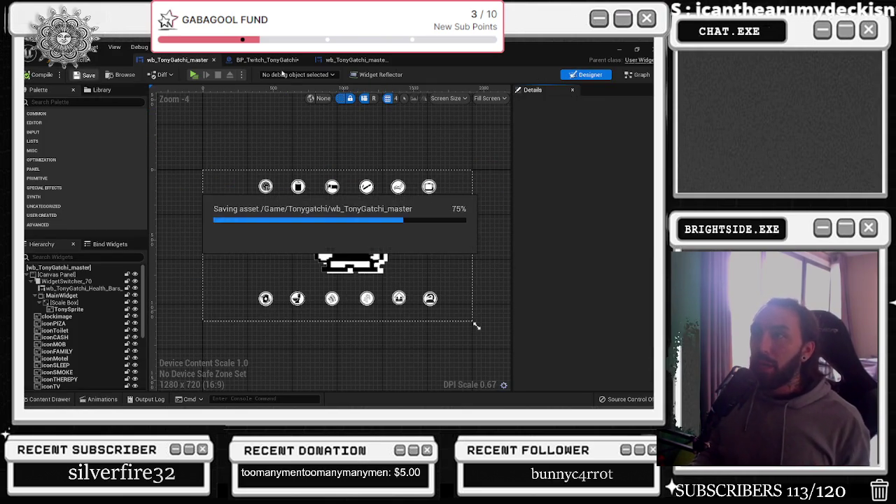
Save all assets from BP_Twitch_TonyGatchi and jump to the Mob Activities event
click(272, 62)
click(85, 74)
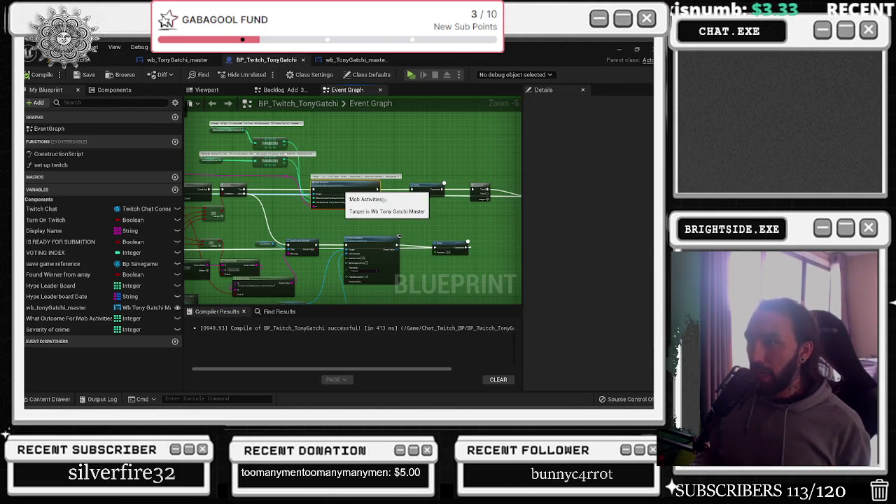
double_click(359, 189)
click(312, 196)
scroll(326, 200, down, 3)
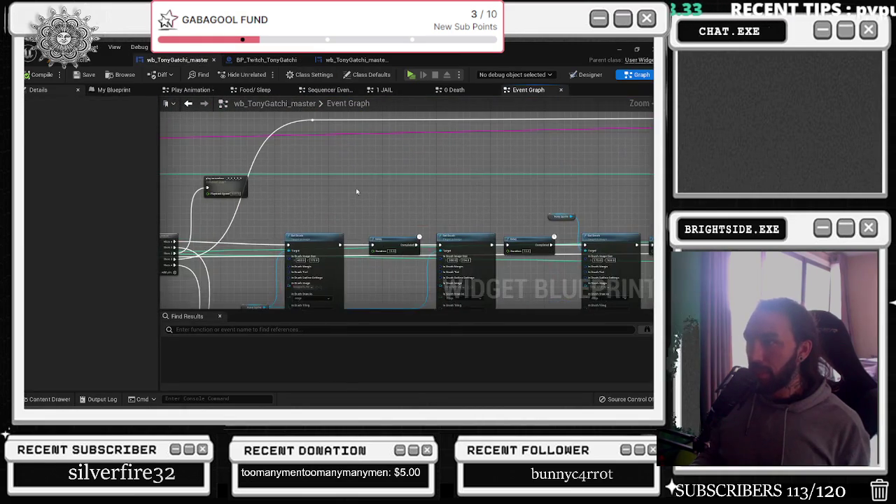
Open the '3 - fined' collapsed graph, review its Twitch message and Set Brush nodes, and return
scroll(261, 193, down, 4)
scroll(224, 182, up, 5)
mouse_move(189, 157)
mouse_down()
mouse_move(273, 207)
mouse_move(269, 161)
mouse_up()
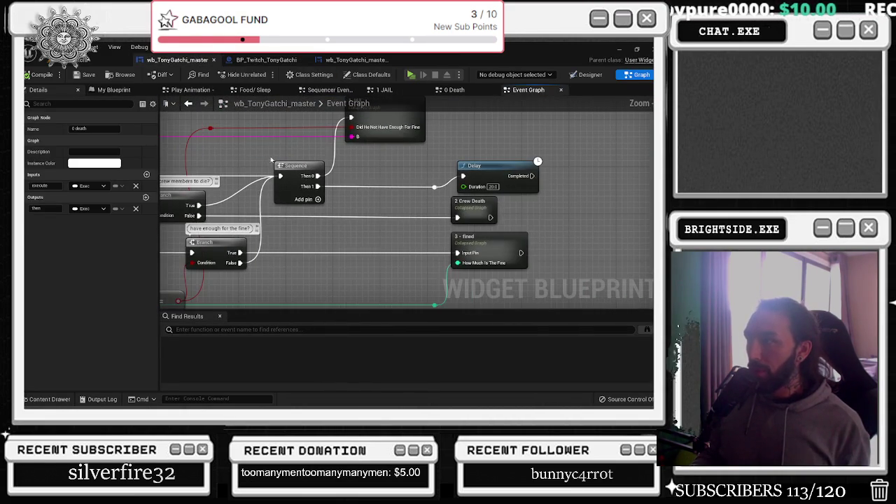
mouse_move(407, 228)
mouse_down()
mouse_move(557, 269)
mouse_move(564, 278)
mouse_up()
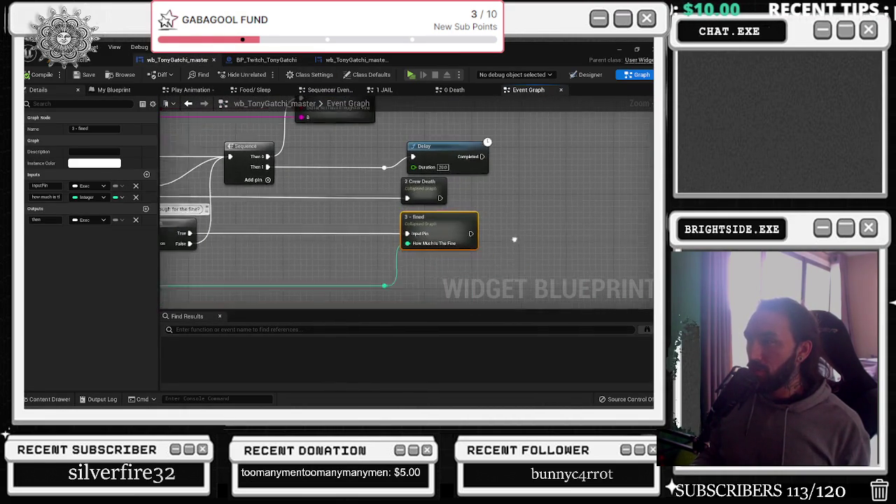
double_click(381, 204)
scroll(381, 202, up, 6)
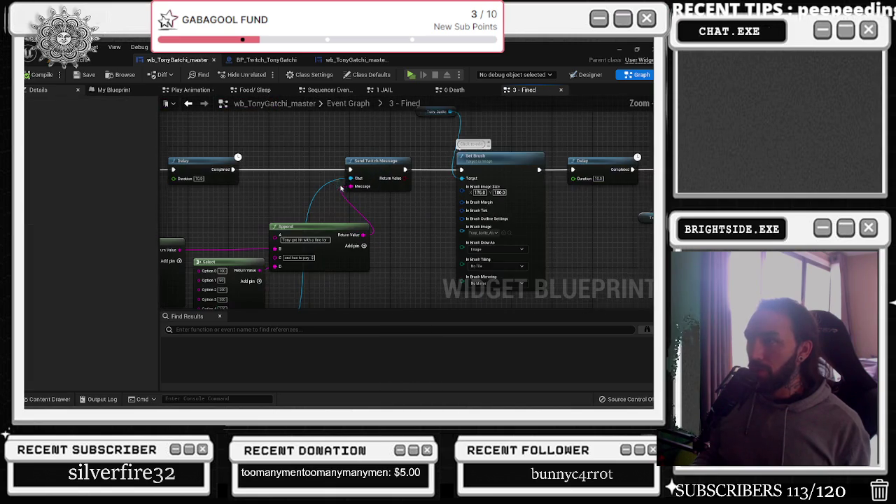
drag(395, 236, 175, 242)
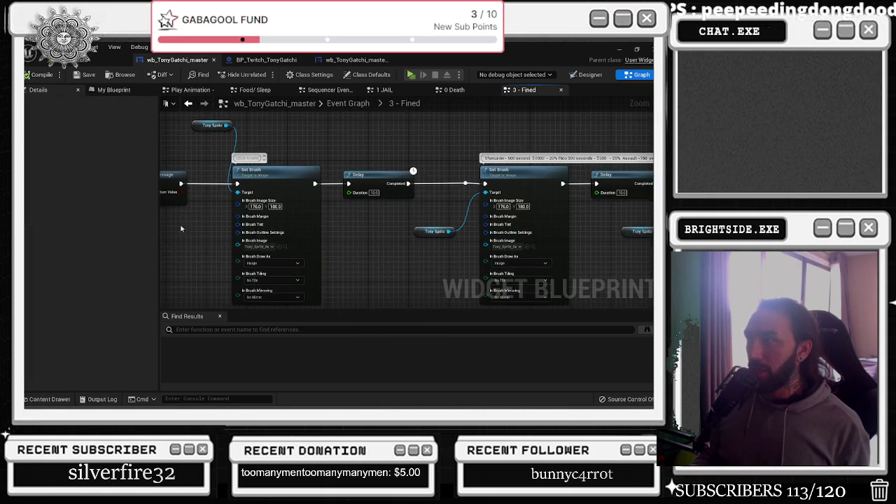
drag(392, 231, 234, 245)
drag(535, 199, 621, 178)
scroll(530, 197, down, 1)
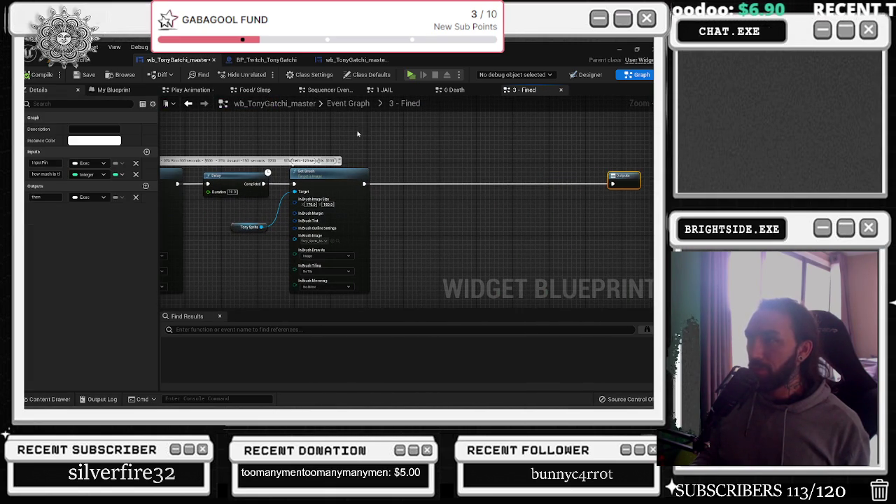
click(187, 103)
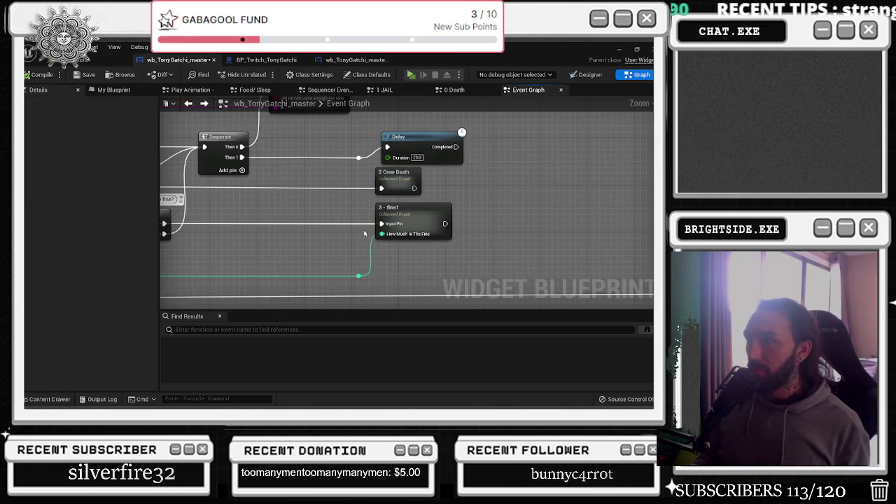
Browse the make money, crew and family sections, then show the BP_Twitch_TonyGatchi event graph
mouse_move(341, 205)
mouse_down()
mouse_move(392, 184)
mouse_move(316, 196)
mouse_move(537, 210)
mouse_move(528, 182)
mouse_move(393, 280)
mouse_move(448, 251)
mouse_up()
click(427, 238)
scroll(353, 213, down, 1)
drag(327, 210, 317, 259)
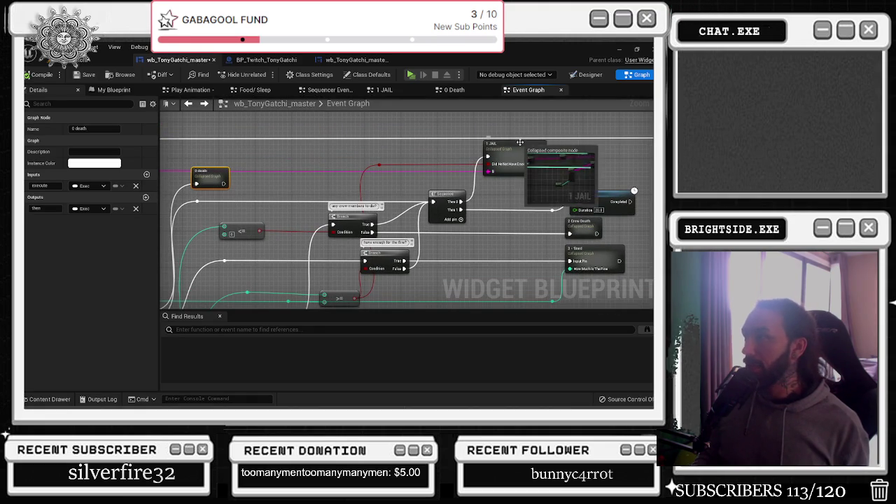
scroll(450, 123, down, 5)
scroll(450, 119, up, 3)
drag(398, 248, 499, 178)
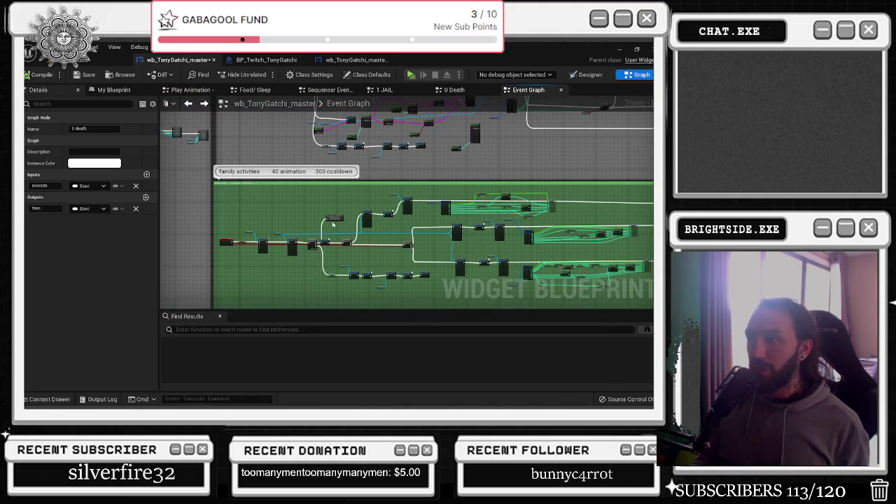
drag(336, 226, 338, 177)
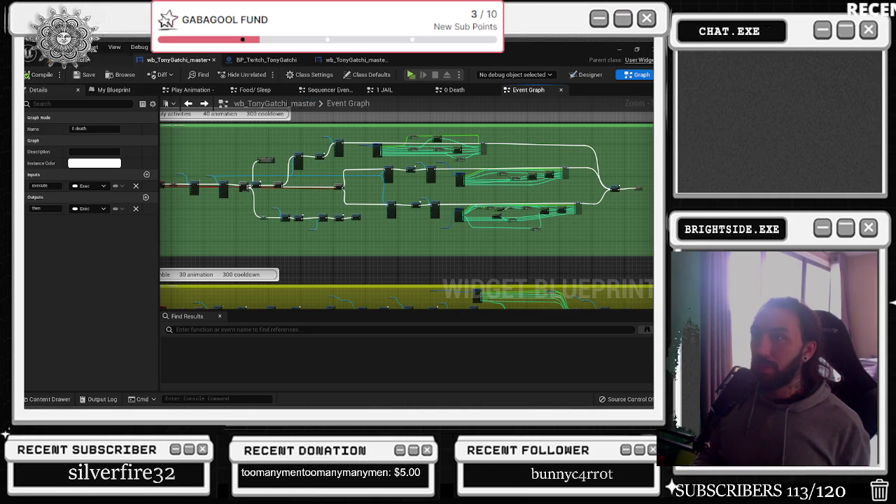
click(71, 61)
click(270, 60)
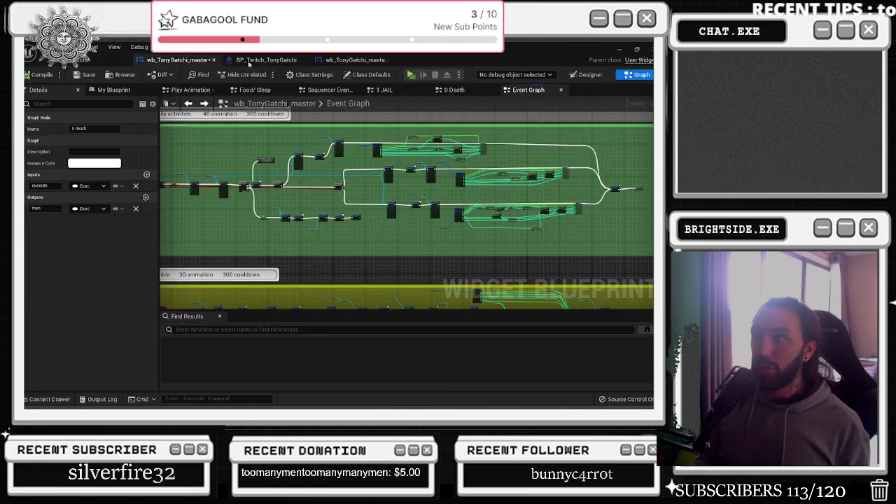
scroll(352, 146, down, 7)
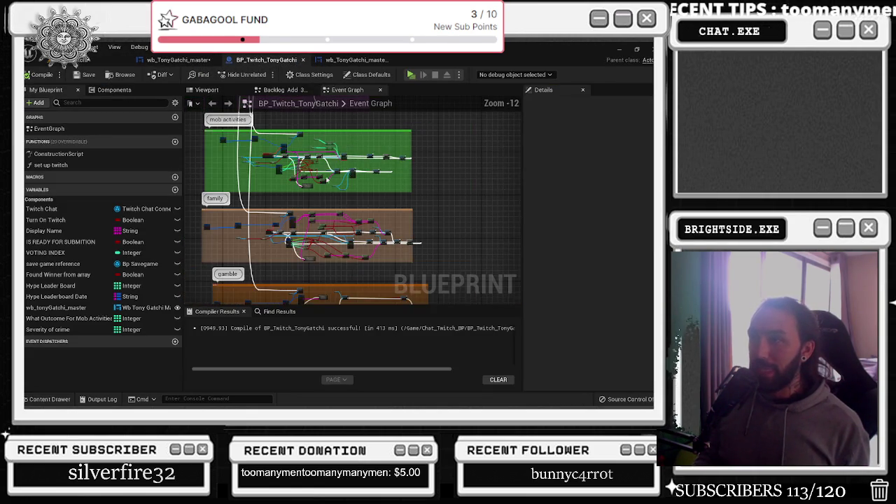
Zoom into the toilet command and jump to its sequence in wb_TonyGatchi_master
scroll(335, 231, up, 6)
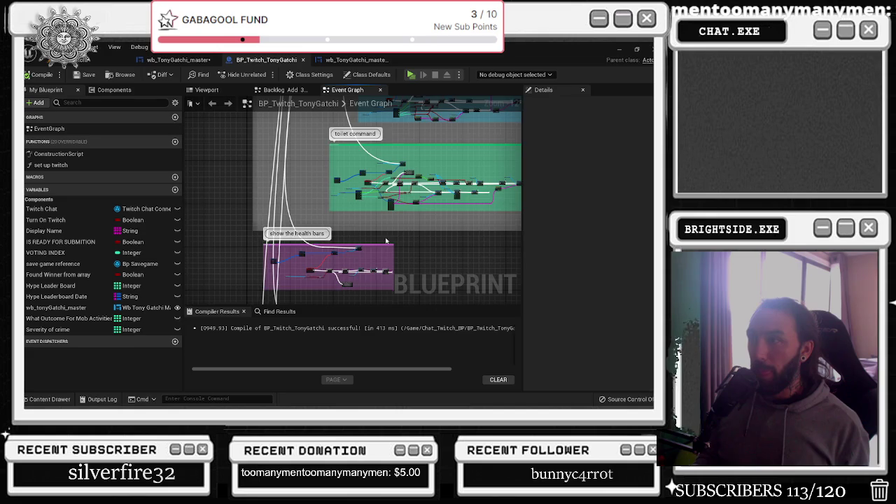
scroll(261, 241, up, 4)
scroll(343, 249, up, 2)
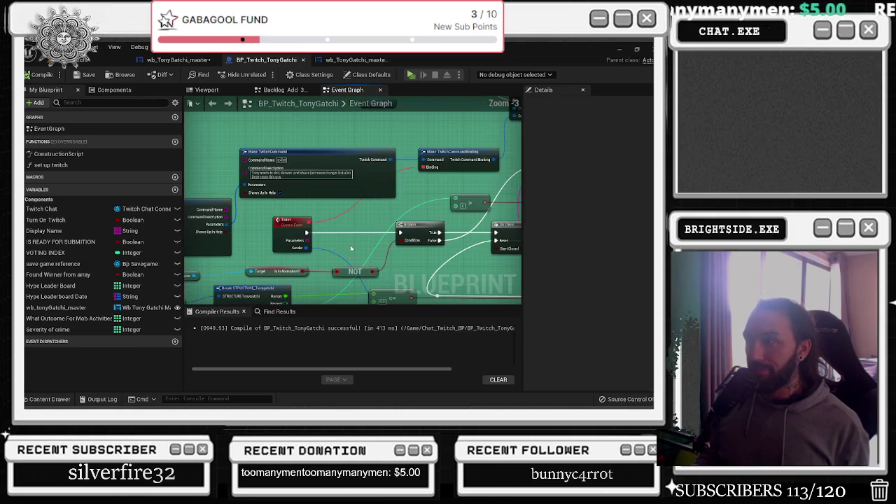
scroll(338, 241, down, 5)
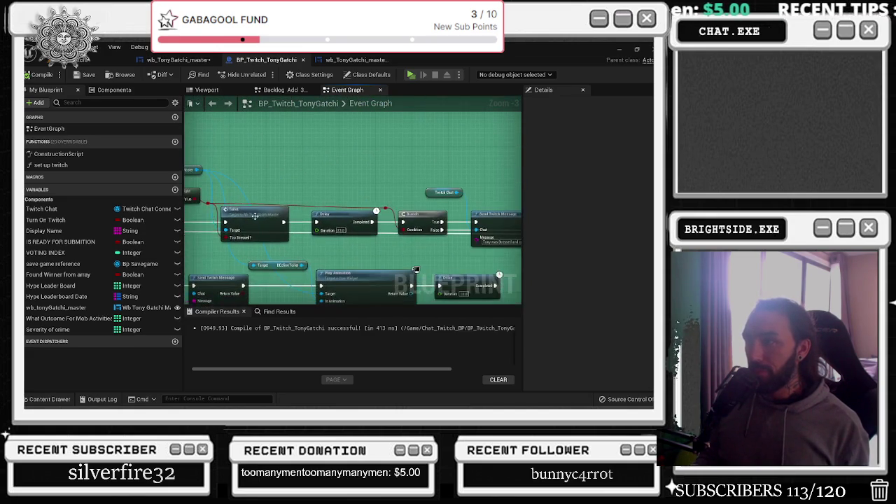
double_click(259, 215)
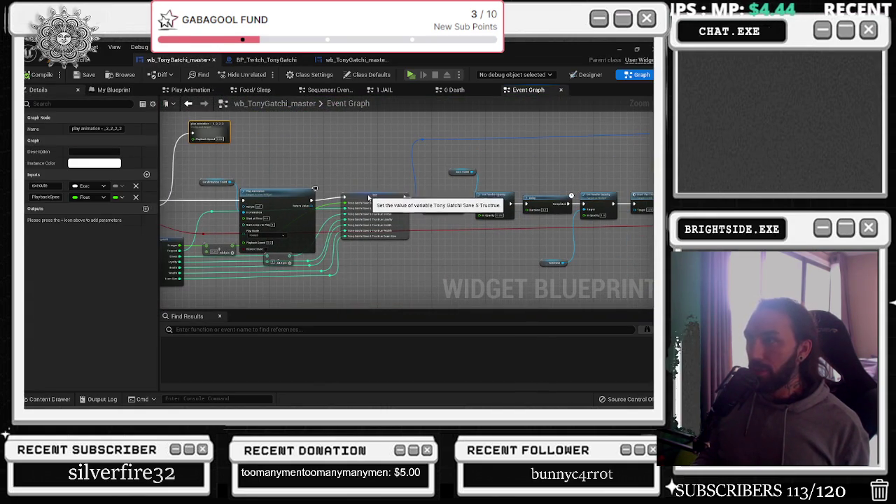
Inspect the toilet sequence's Set and Set Render Opacity nodes, then return to BP_Twitch_TonyGatchi
click(378, 204)
scroll(451, 188, up, 2)
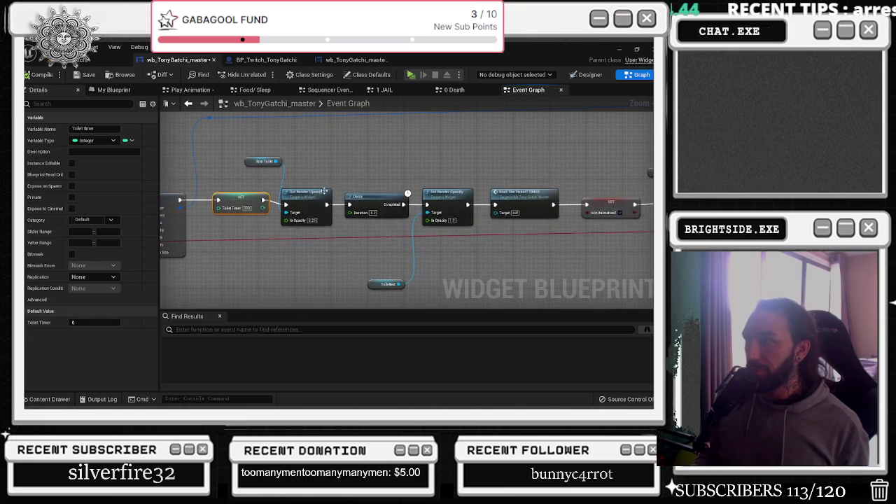
click(331, 191)
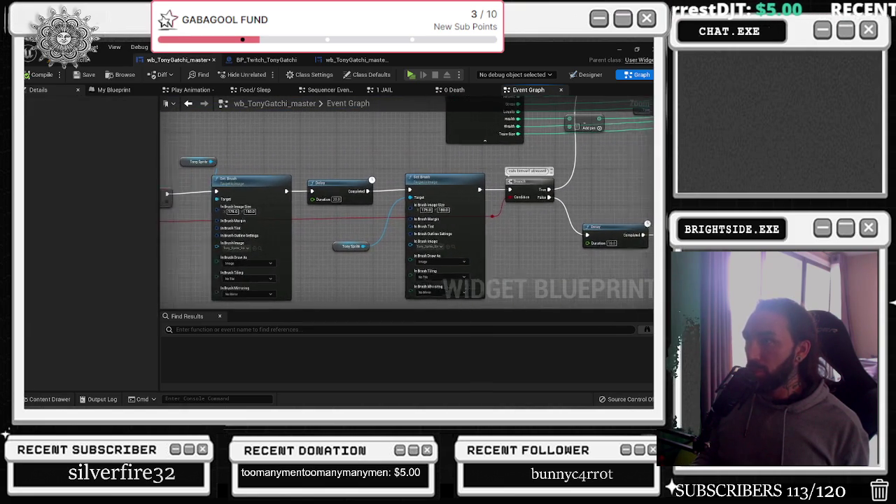
right_click(266, 189)
scroll(218, 208, down, 2)
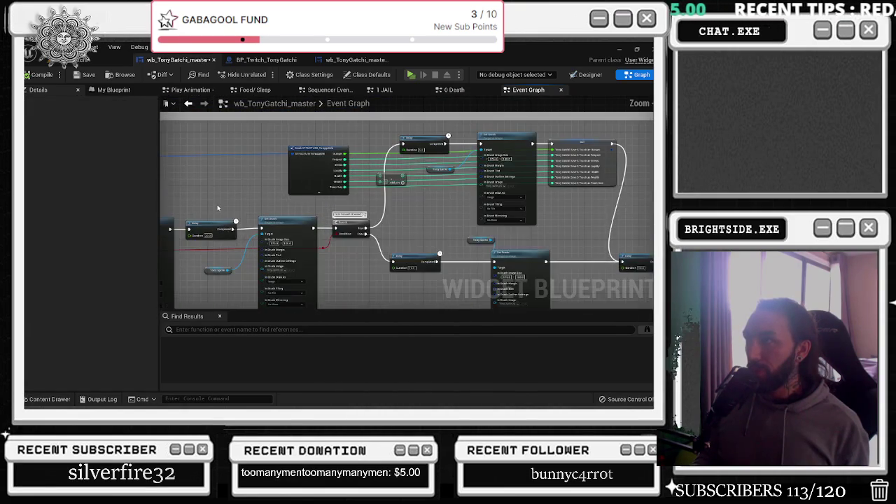
drag(286, 201, 117, 211)
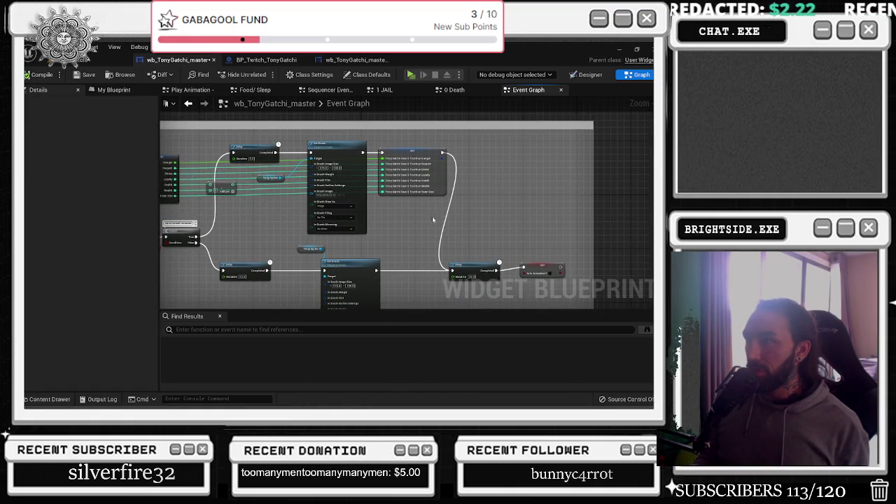
scroll(433, 220, up, 2)
drag(357, 217, 492, 236)
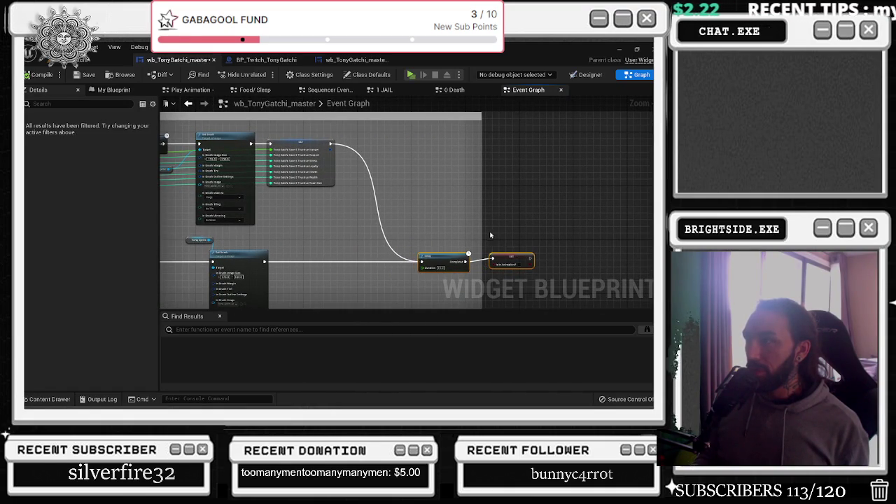
scroll(609, 228, down, 4)
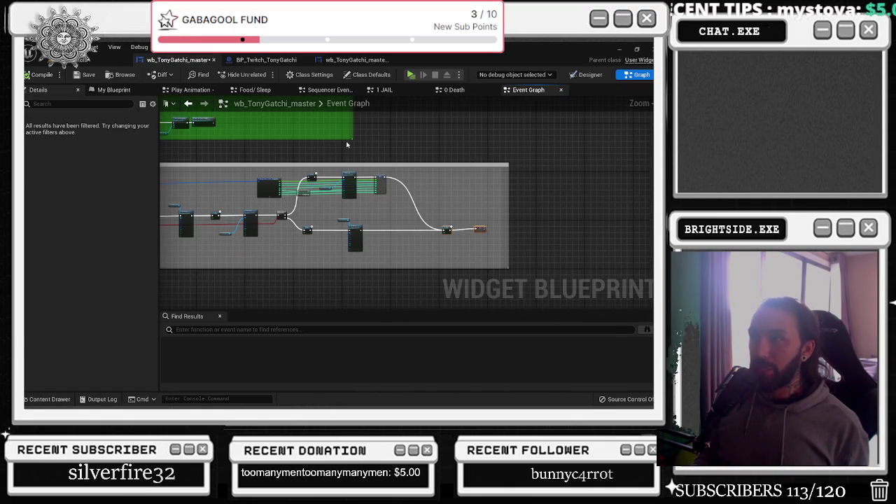
click(257, 62)
scroll(353, 198, up, 2)
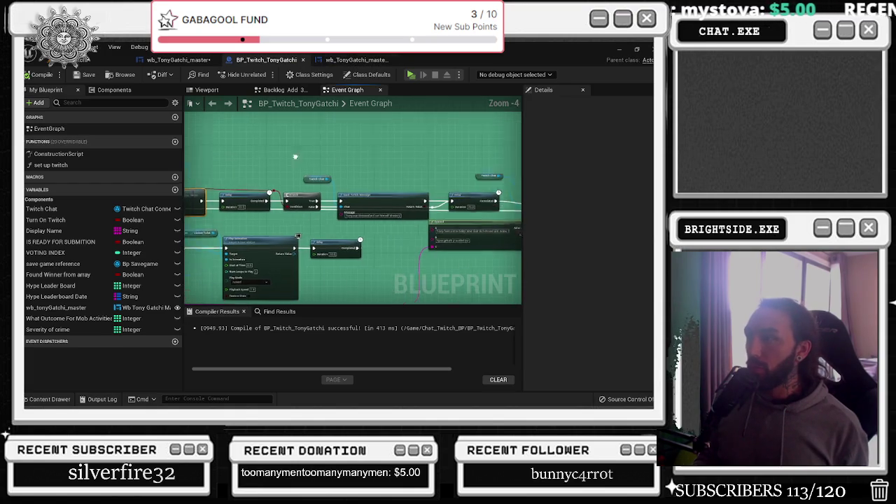
Select the toilet command's Twitch Chat, Send Twitch Message and Append nodes together
scroll(354, 198, up, 1)
drag(277, 149, 346, 199)
scroll(273, 163, down, 1)
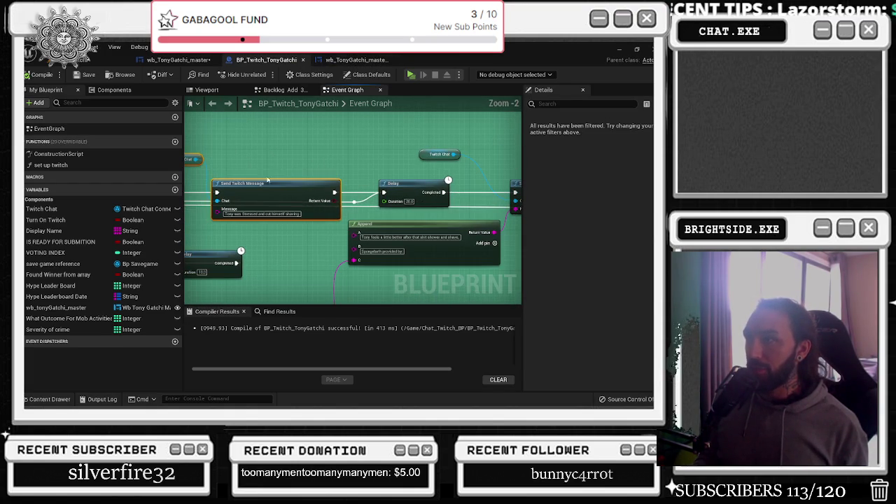
scroll(315, 224, up, 2)
drag(235, 195, 346, 243)
drag(386, 139, 273, 162)
drag(242, 124, 364, 255)
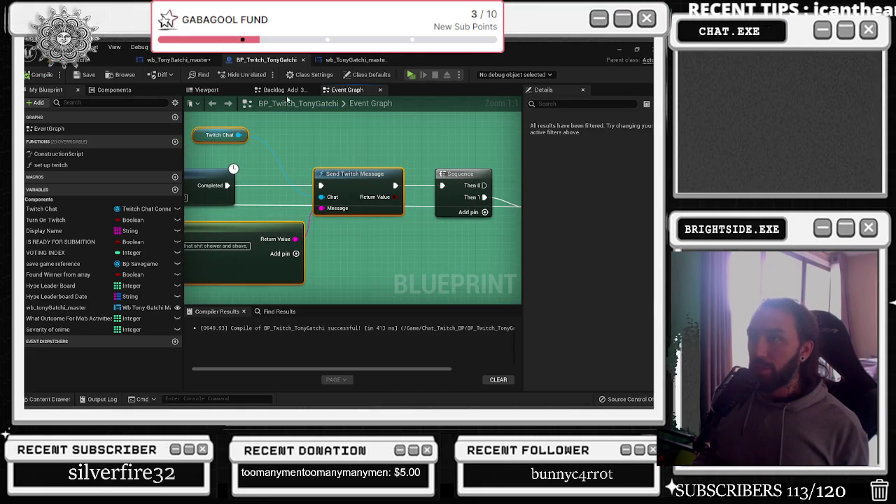
Glance over both TonyGatchi widget blueprints, then minimize the Unreal Editor
click(353, 59)
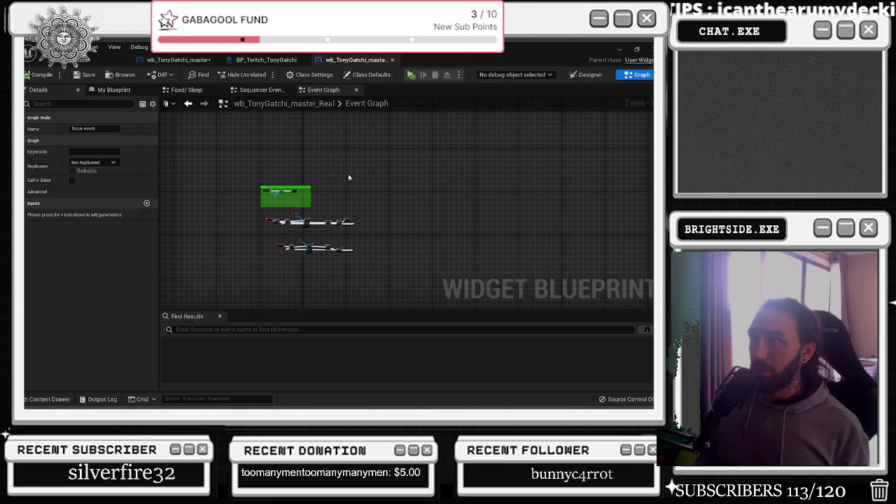
click(179, 60)
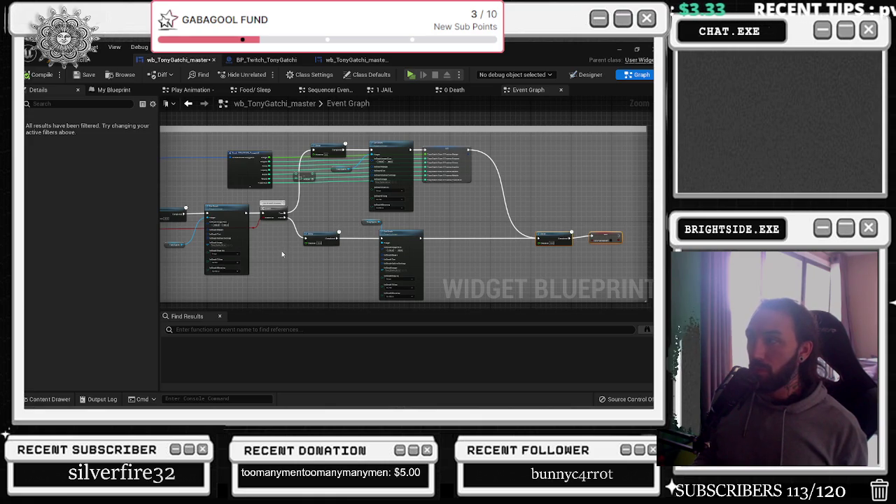
scroll(280, 251, up, 3)
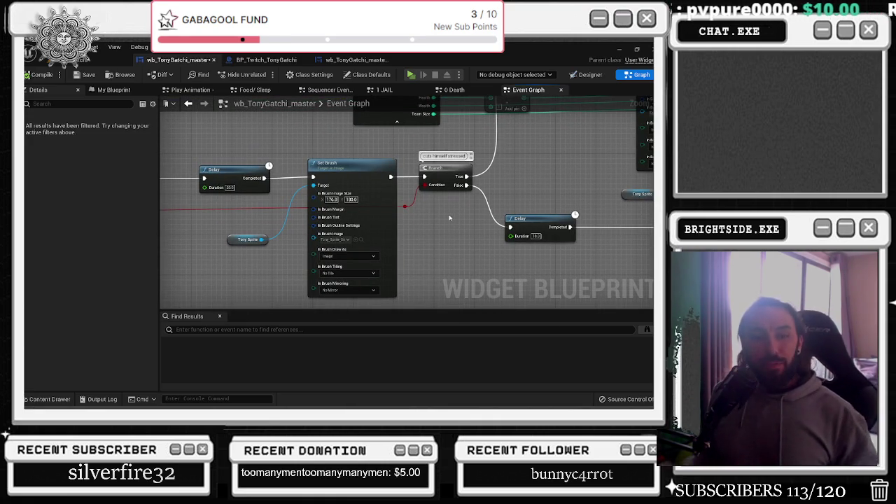
click(621, 50)
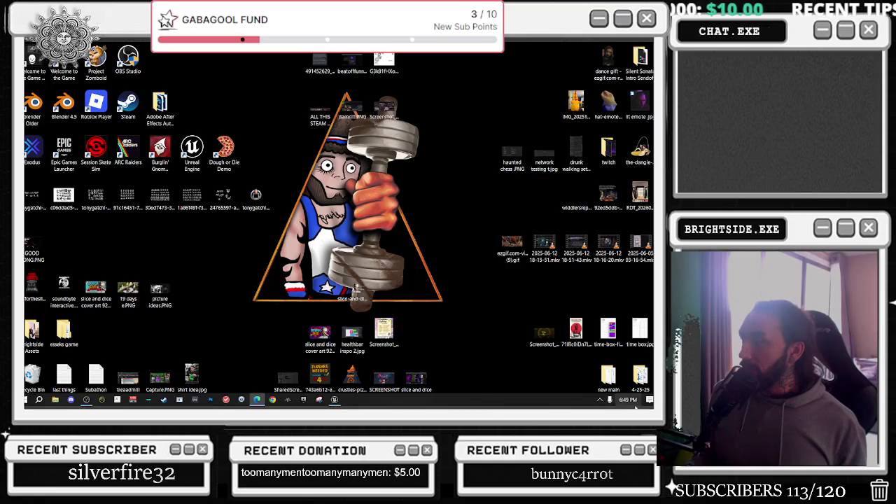
Check the date and time in the taskbar calendar, then return to the Unreal Engine editor
click(629, 400)
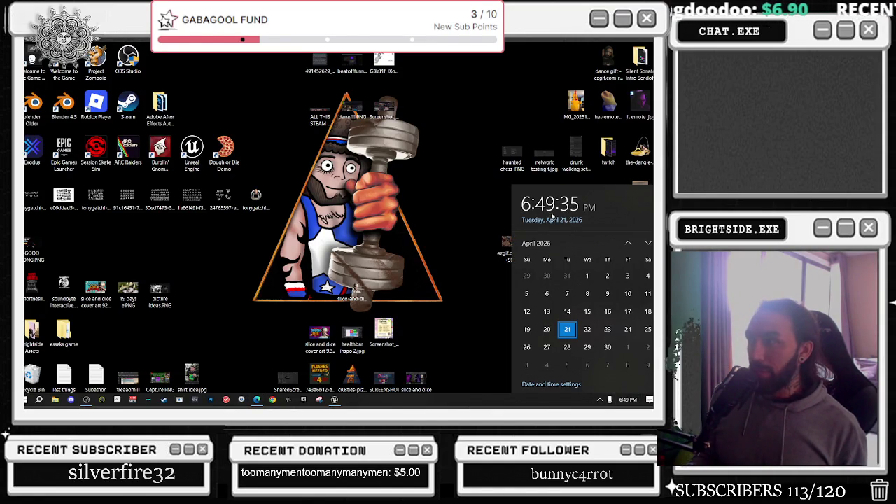
click(478, 217)
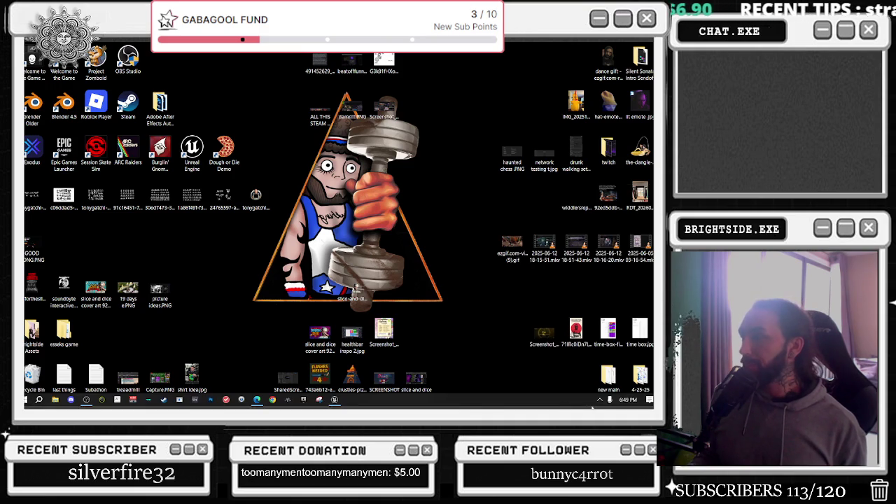
click(622, 400)
click(623, 401)
click(622, 400)
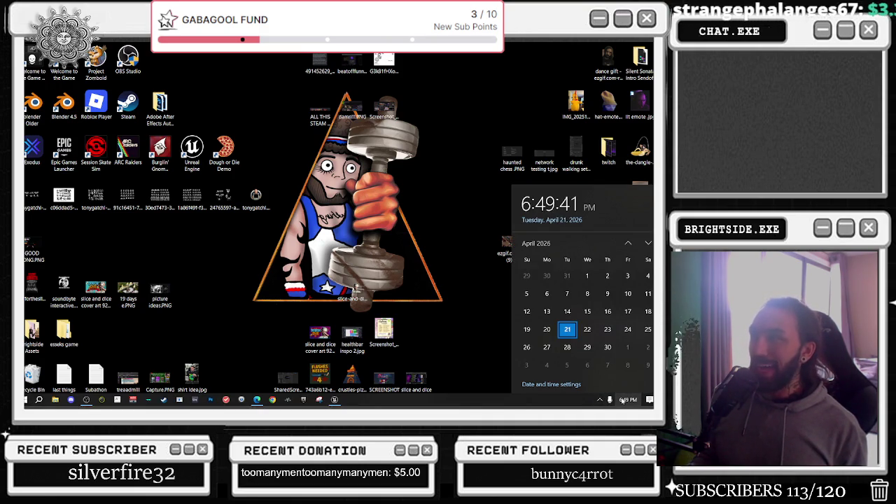
click(623, 400)
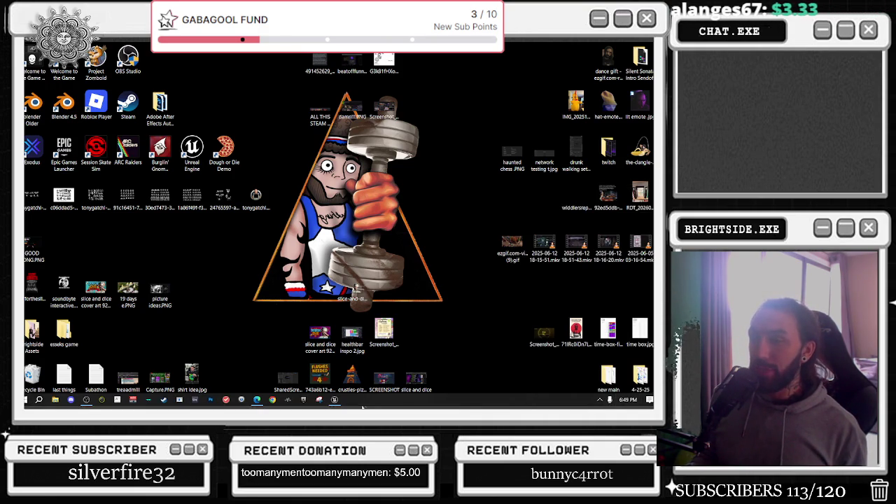
click(335, 399)
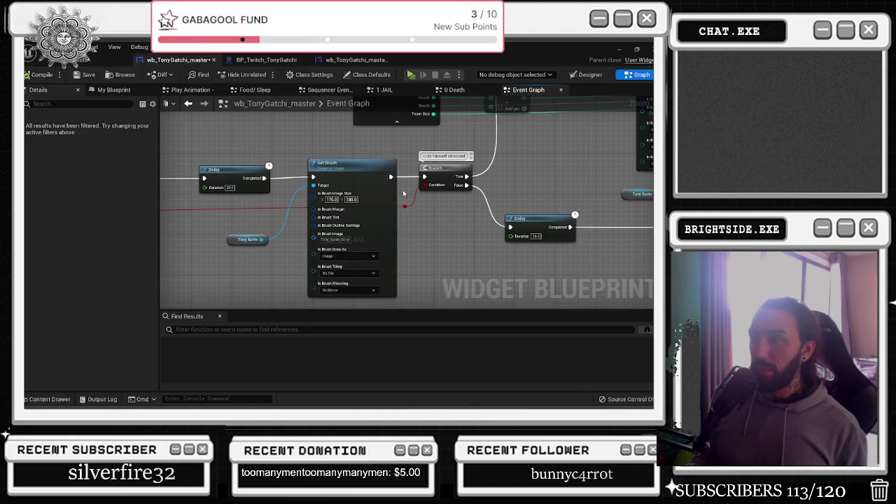
Paste the copied Twitch Chat, Send Twitch Message and Append nodes near the Set Brush chain
mouse_move(380, 172)
mouse_down()
mouse_move(374, 177)
mouse_move(417, 171)
mouse_up()
scroll(421, 196, down, 3)
drag(422, 203, 517, 242)
mouse_move(462, 251)
mouse_down()
mouse_move(516, 186)
mouse_move(437, 236)
mouse_up()
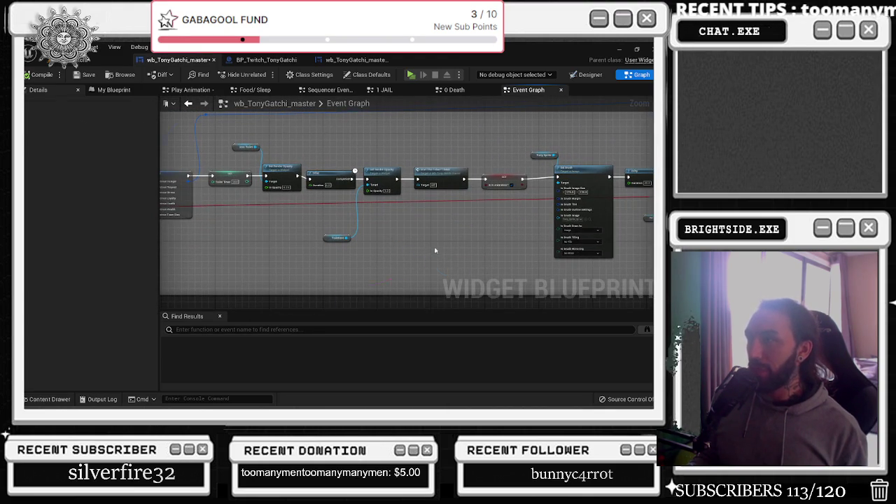
key(ctrl+v)
drag(398, 291, 405, 261)
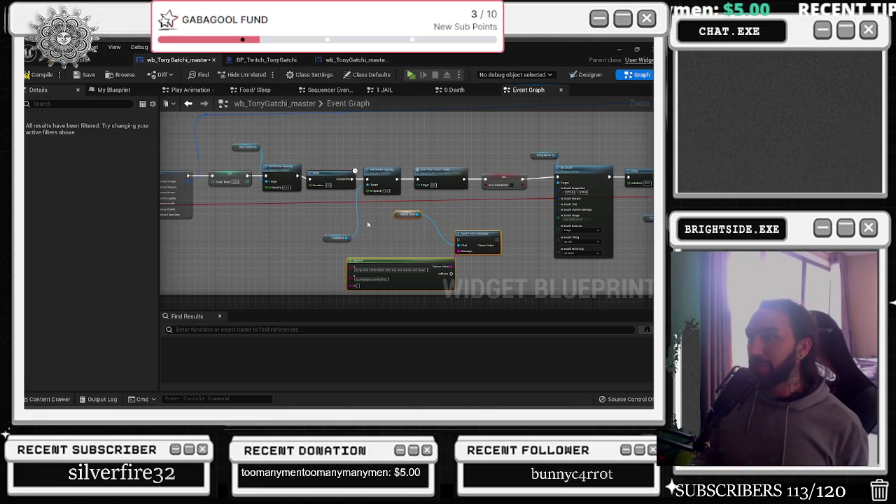
Inspect the Set Render Opacity node and the SET 'Is in Animation?' node in the chain
click(382, 167)
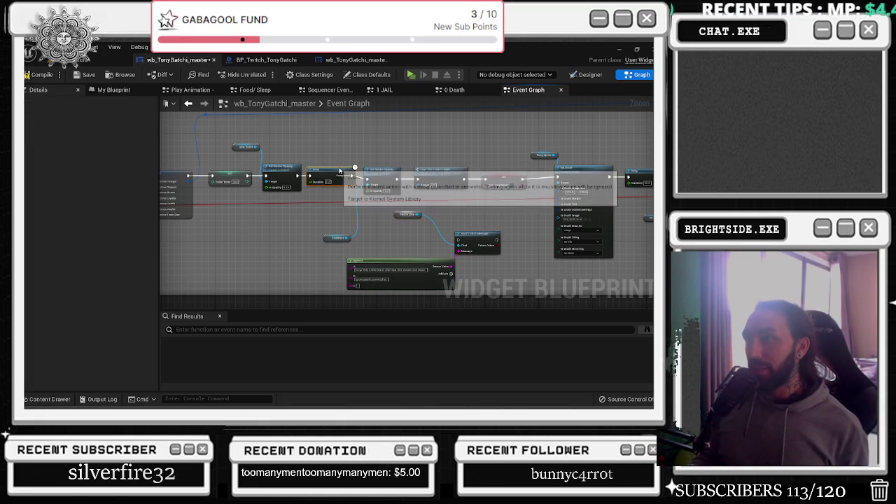
click(456, 176)
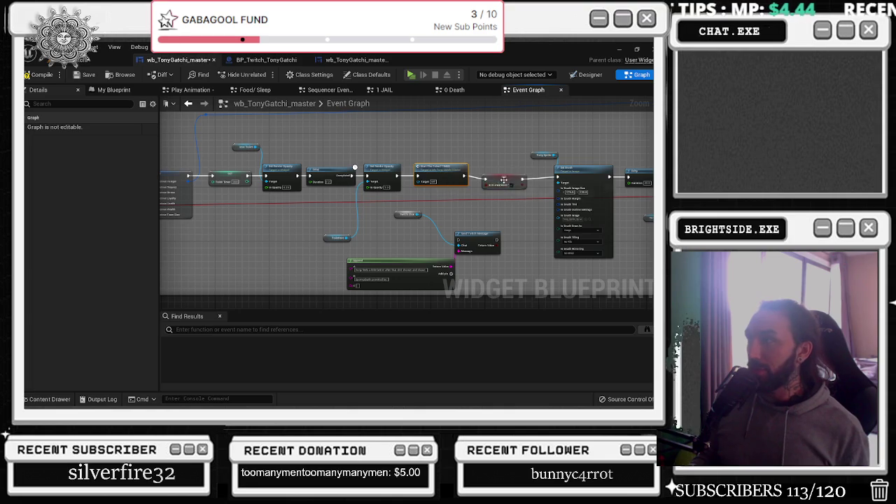
click(499, 178)
scroll(500, 178, down, 2)
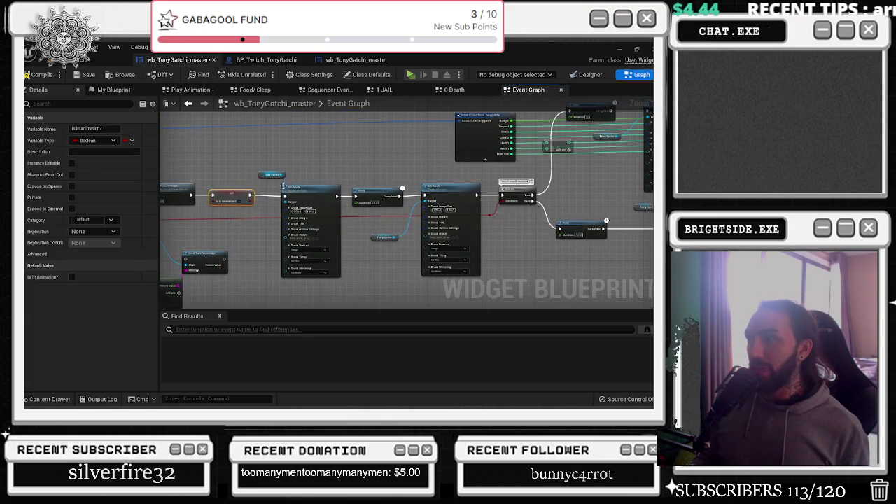
scroll(285, 191, down, 3)
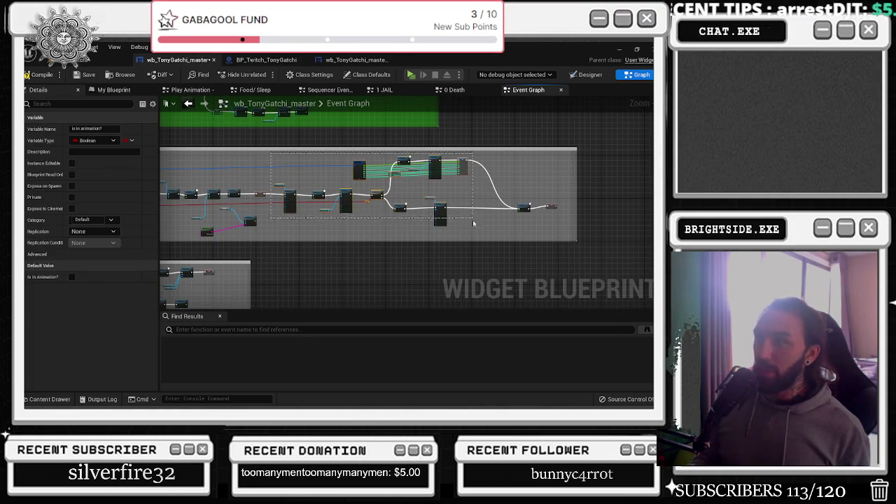
click(539, 205)
mouse_move(539, 205)
mouse_down()
mouse_move(455, 203)
mouse_move(544, 206)
mouse_up()
scroll(480, 217, up, 5)
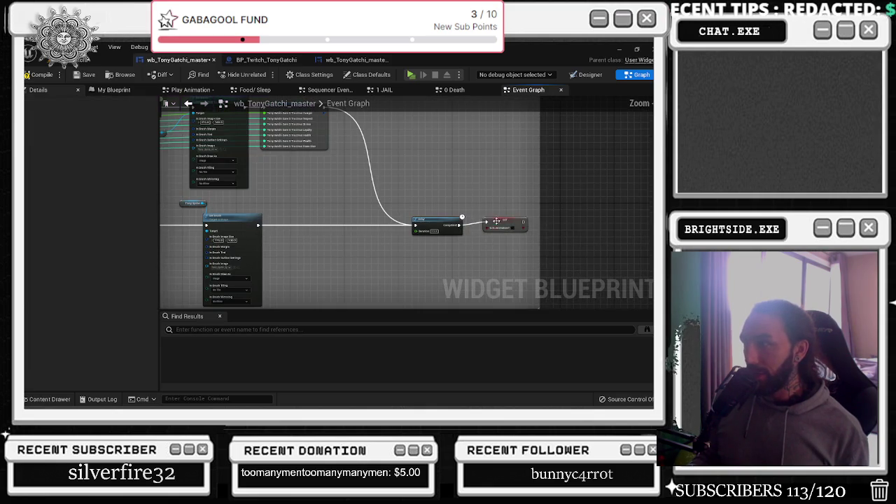
click(497, 227)
scroll(490, 231, down, 2)
scroll(462, 275, up, 2)
scroll(463, 275, down, 2)
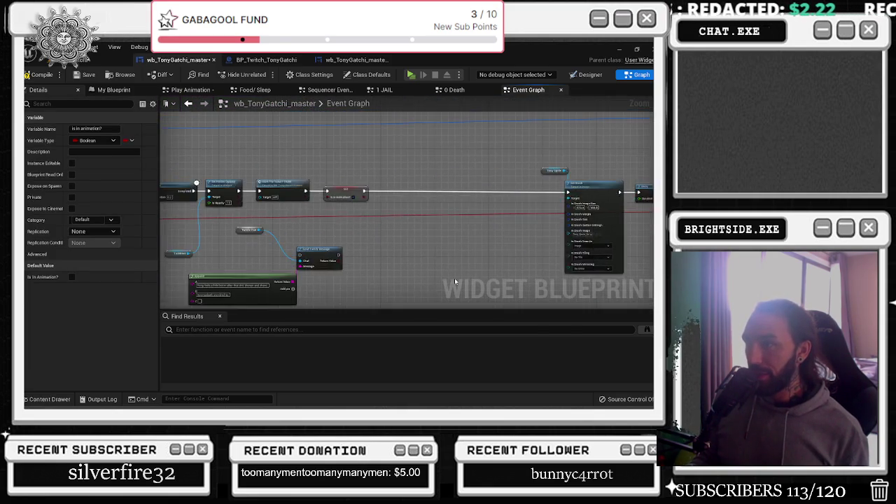
scroll(280, 245, up, 3)
Place Send Twitch Message beside SET, shift Set Brush and Delay left, and browse Tonygatchi sprites
mouse_move(263, 247)
mouse_down()
mouse_move(412, 175)
mouse_move(378, 150)
mouse_move(404, 192)
mouse_move(341, 252)
mouse_up()
mouse_move(491, 170)
mouse_down()
mouse_move(616, 189)
mouse_move(434, 187)
mouse_up()
click(439, 271)
key(ctrl+space)
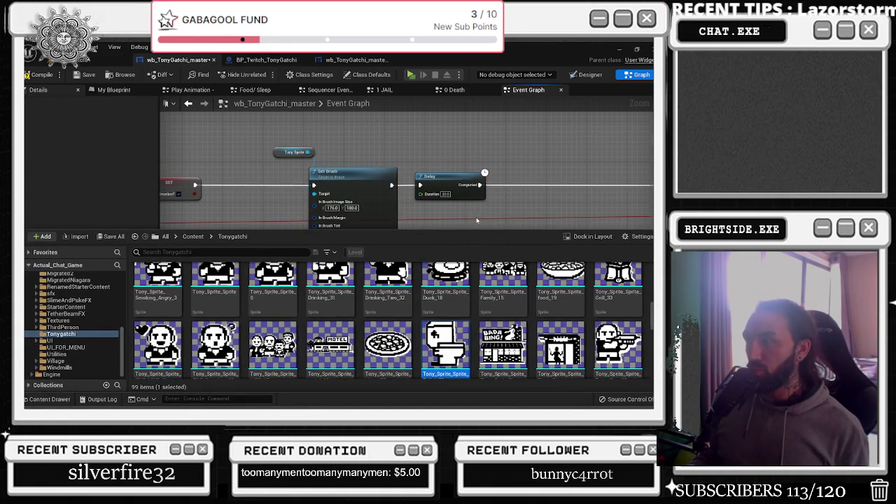
Place Send Twitch Message between SET and Set Brush and connect SET's execution output to it
click(415, 189)
drag(352, 181, 570, 205)
drag(418, 288, 358, 175)
key(Escape)
mouse_move(437, 279)
mouse_down()
mouse_move(382, 168)
mouse_move(339, 180)
mouse_move(418, 177)
mouse_up()
drag(330, 176, 364, 177)
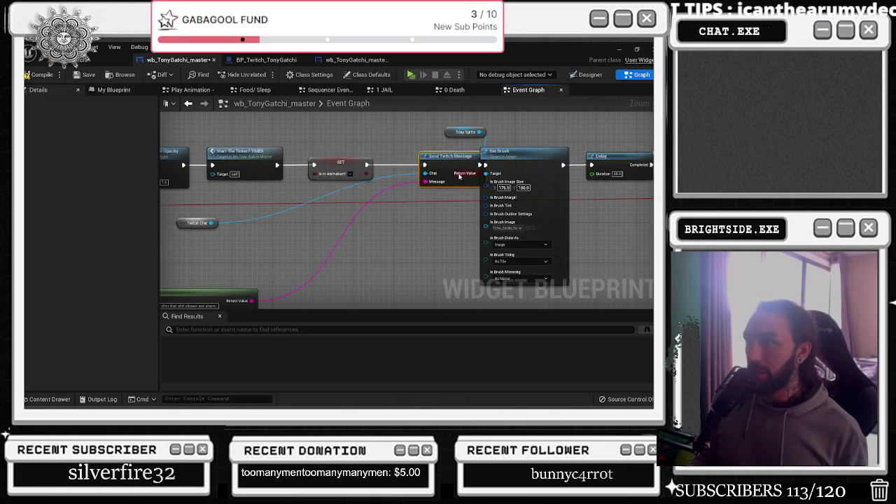
drag(422, 175, 174, 208)
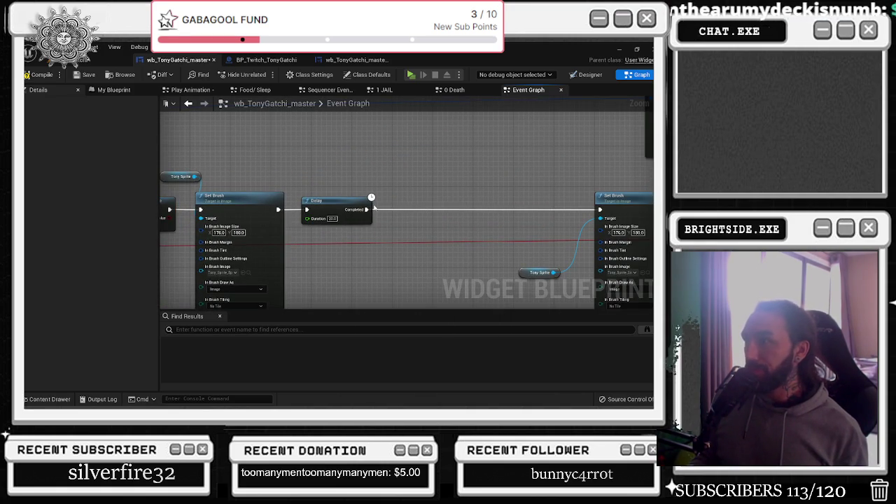
key(ctrl+z)
Wire Delay's Completed output, reposition Append and Twitch Chat, and drop in a bp_twitch_Reference getter
mouse_move(368, 209)
mouse_down()
mouse_move(433, 215)
mouse_move(532, 243)
mouse_move(537, 217)
mouse_up()
drag(320, 256, 463, 199)
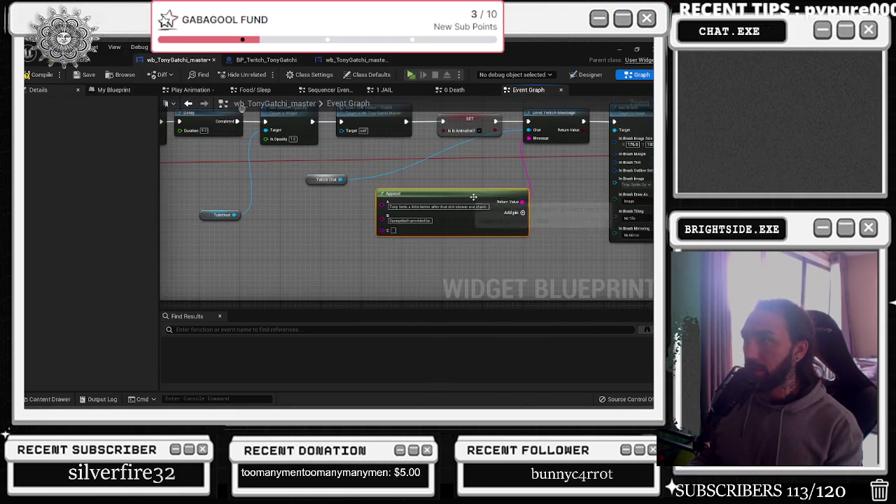
mouse_move(306, 181)
mouse_down()
mouse_move(406, 170)
mouse_move(366, 225)
mouse_up()
click(103, 90)
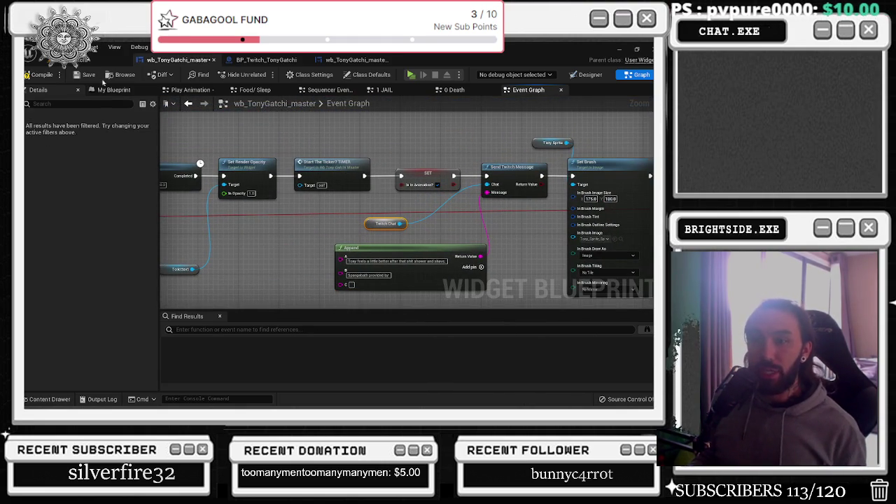
scroll(103, 308, down, 10)
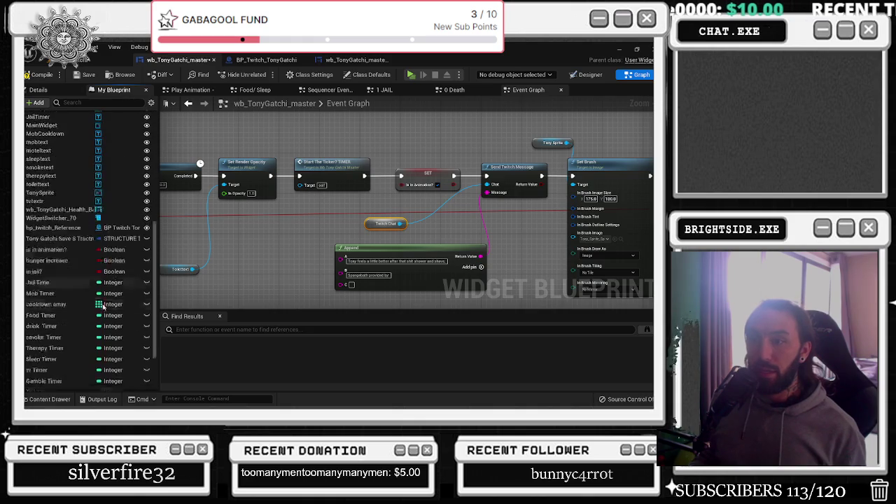
drag(359, 219, 311, 244)
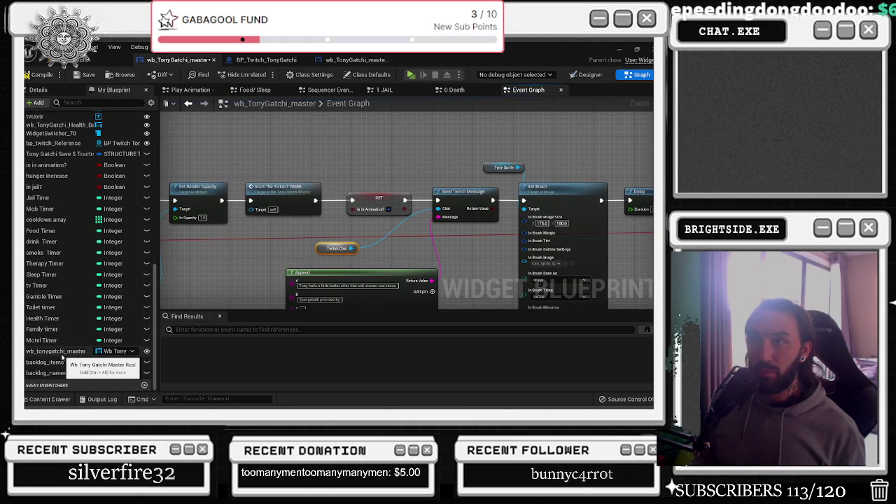
scroll(62, 358, up, 2)
mouse_move(53, 170)
mouse_down()
mouse_move(298, 173)
mouse_move(303, 161)
mouse_move(361, 165)
mouse_up()
Feed Send Twitch Message's Chat from bp_twitch_Reference's Twitch Chat and delete the old Twitch Chat node
text(chat)
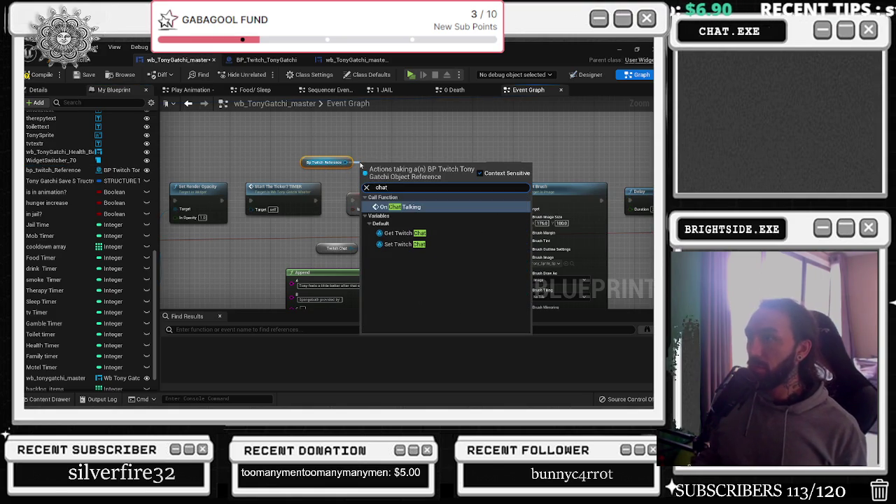
click(361, 166)
drag(345, 157, 362, 165)
text(chat)
key(Return)
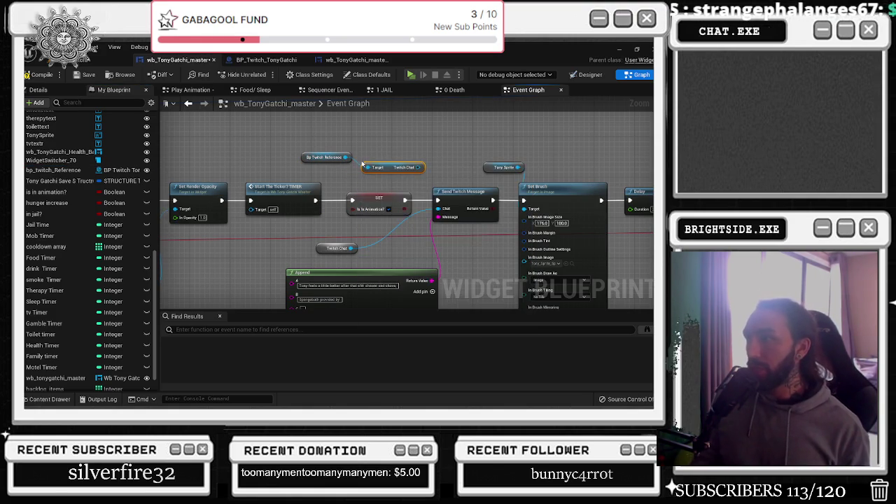
scroll(392, 175, up, 2)
mouse_move(424, 161)
mouse_down()
mouse_move(483, 210)
mouse_move(450, 216)
mouse_up()
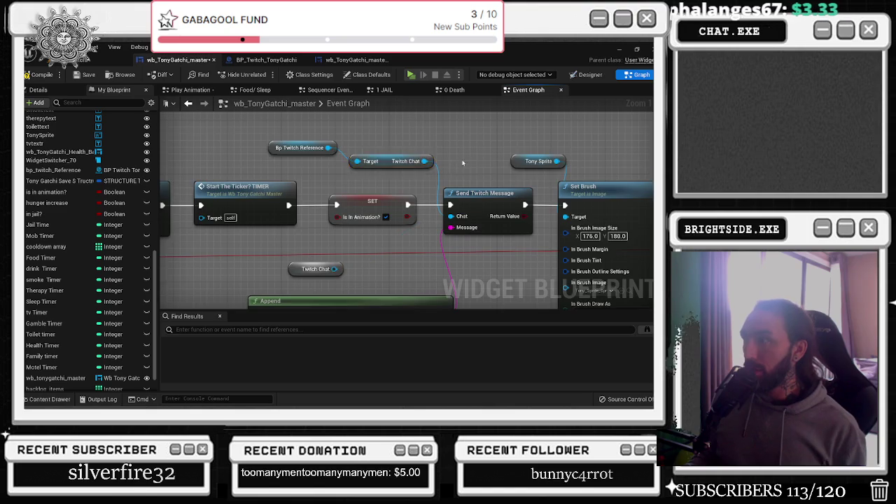
click(315, 269)
key(Delete)
Rewrite Append's first text field to 'Tony takes a seat on the porcelain'
drag(329, 231, 329, 217)
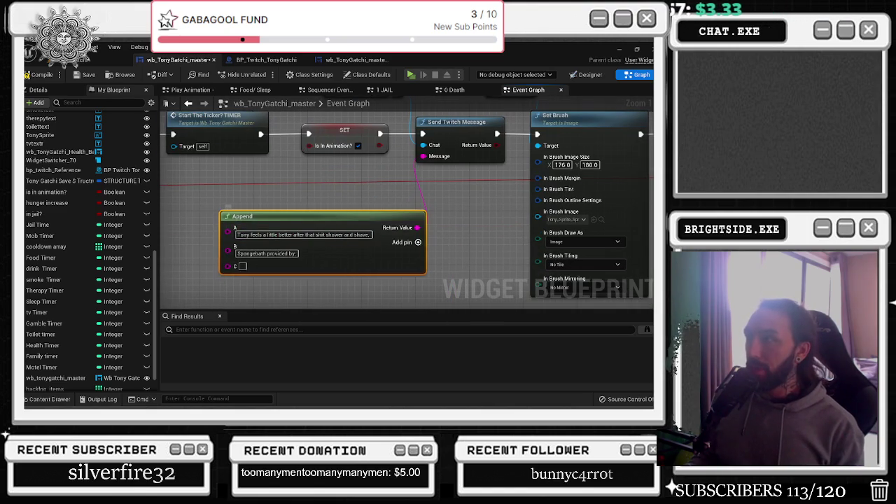
double_click(303, 234)
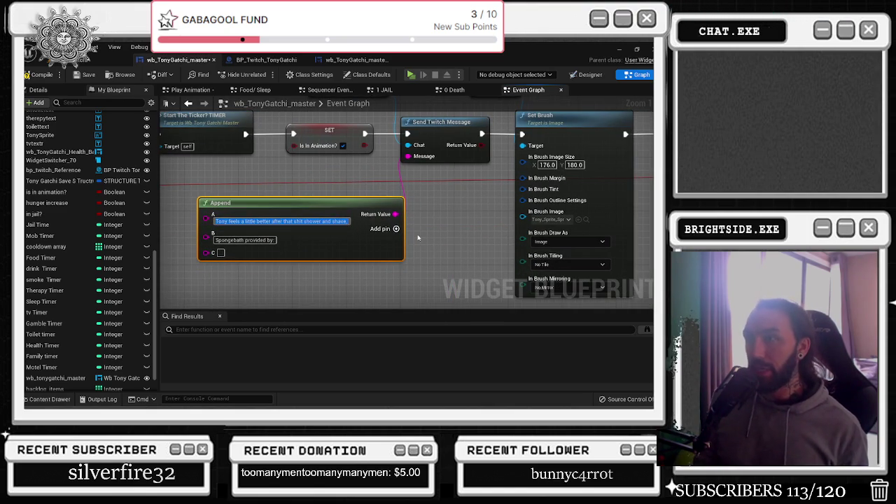
text(Tony take)
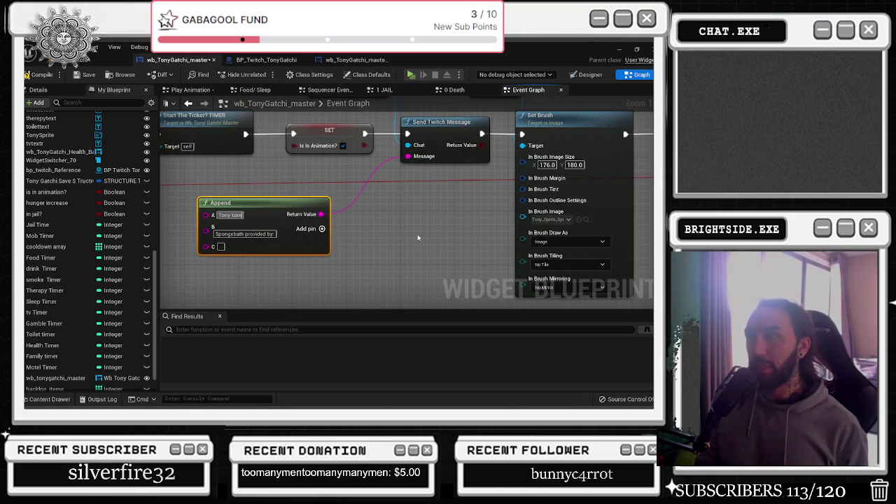
text( the porc)
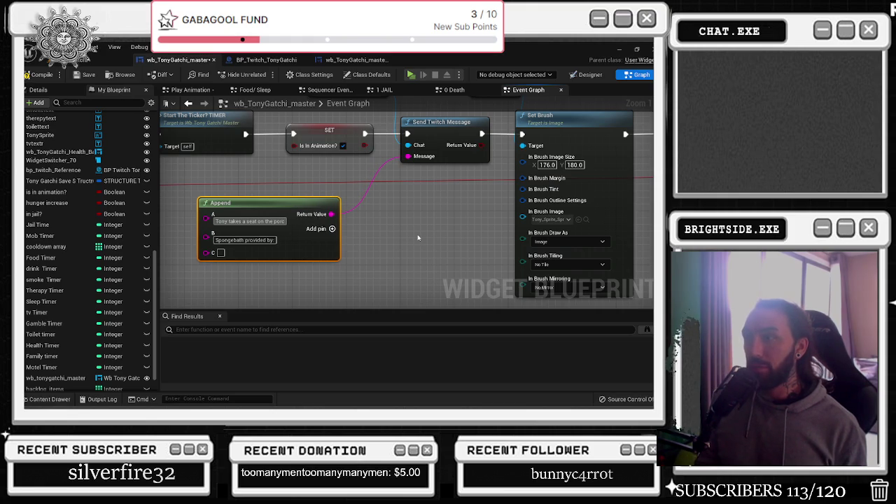
text(elain)
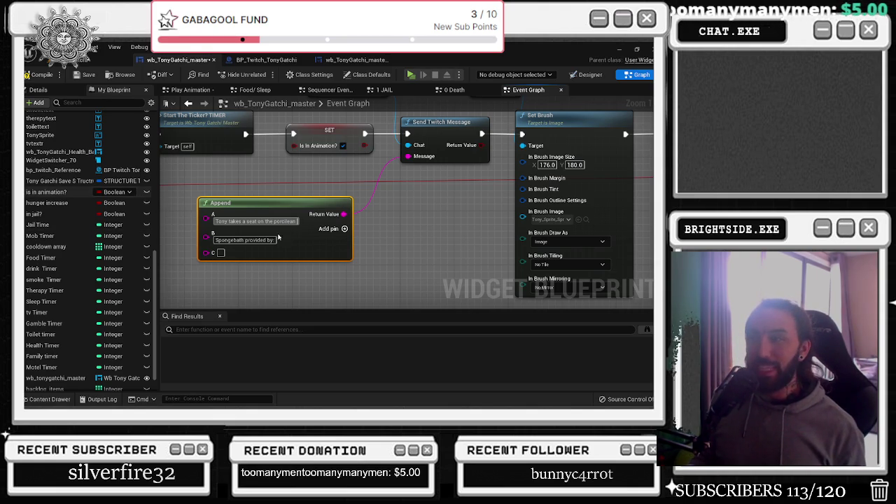
click(295, 220)
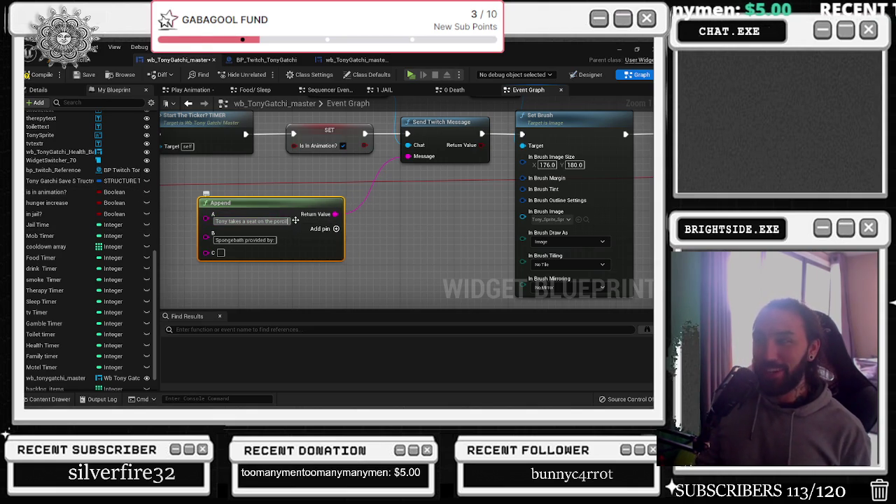
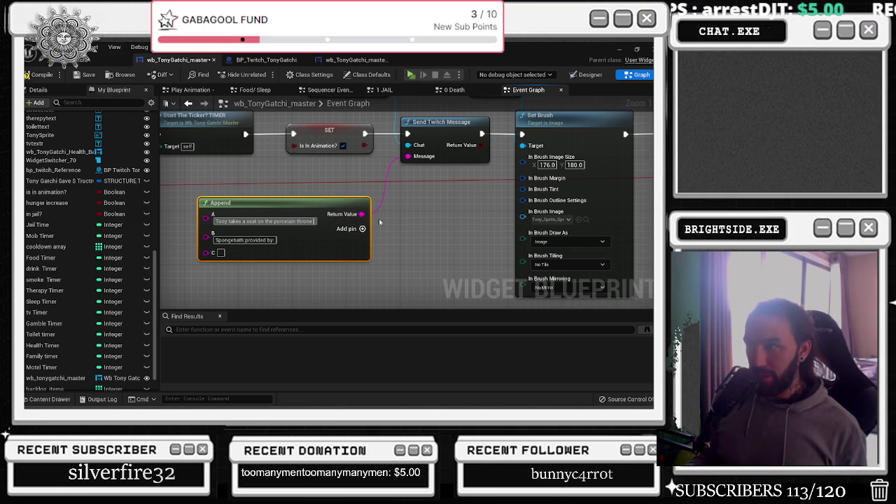
Disconnect the Append and paste 'Tony takes a seat on the porcelain throne.' into the Message field
click(219, 240)
right_click(219, 240)
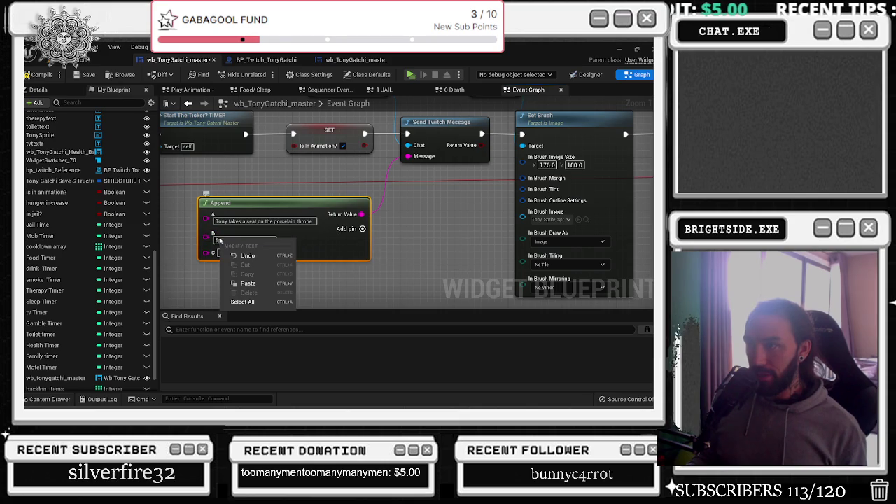
key(Escape)
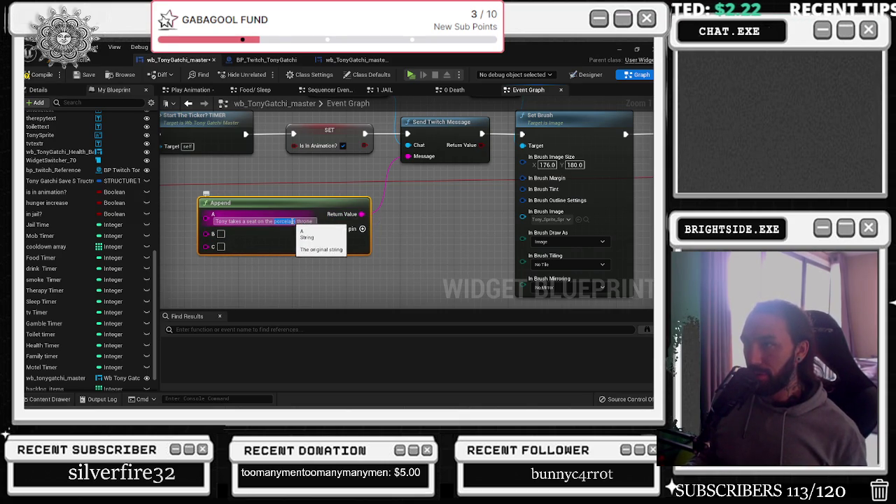
alt+click(362, 214)
click(440, 157)
key(ctrl+v)
click(413, 149)
Reposition the second Send Twitch Message node and briefly browse the Tonygatchi sprite assets
scroll(299, 219, down, 3)
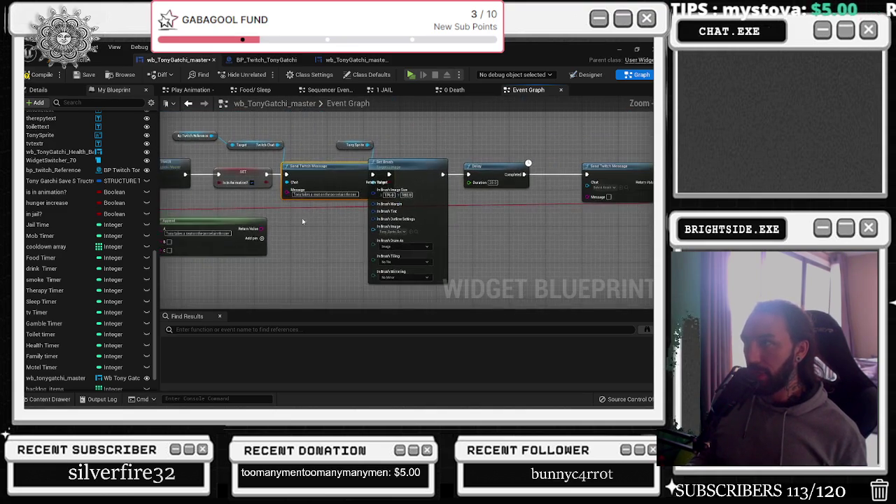
drag(419, 174, 406, 183)
drag(210, 222, 522, 246)
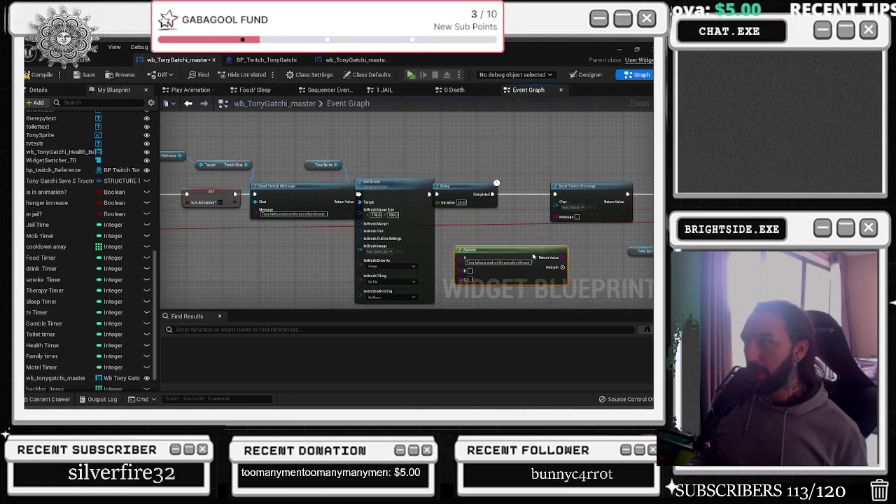
drag(543, 193, 406, 213)
drag(509, 210, 416, 188)
click(413, 173)
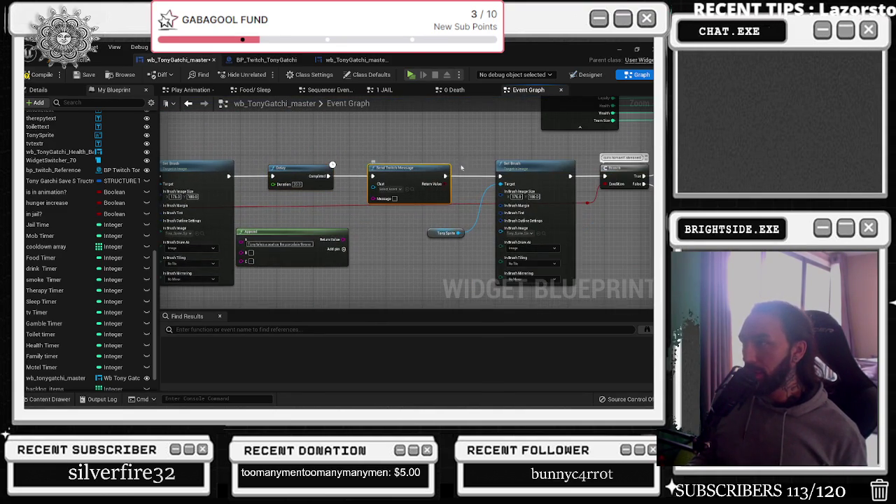
key(ctrl+space)
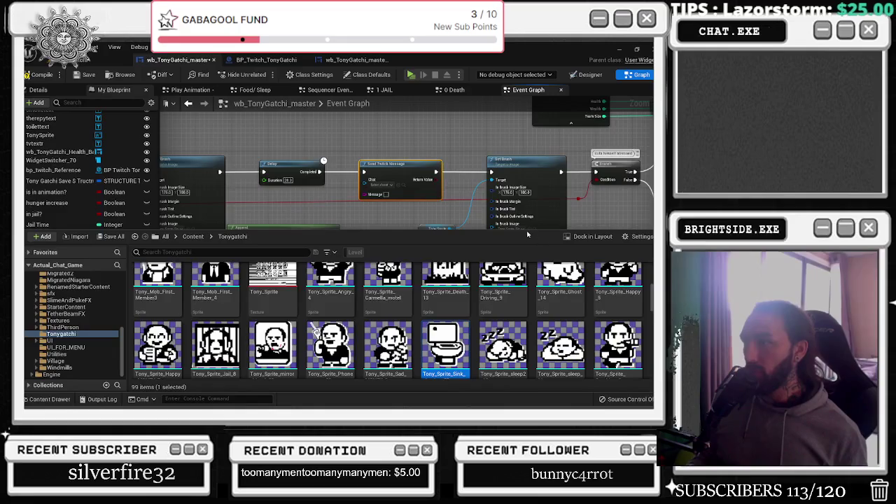
scroll(408, 266, down, 1)
click(364, 234)
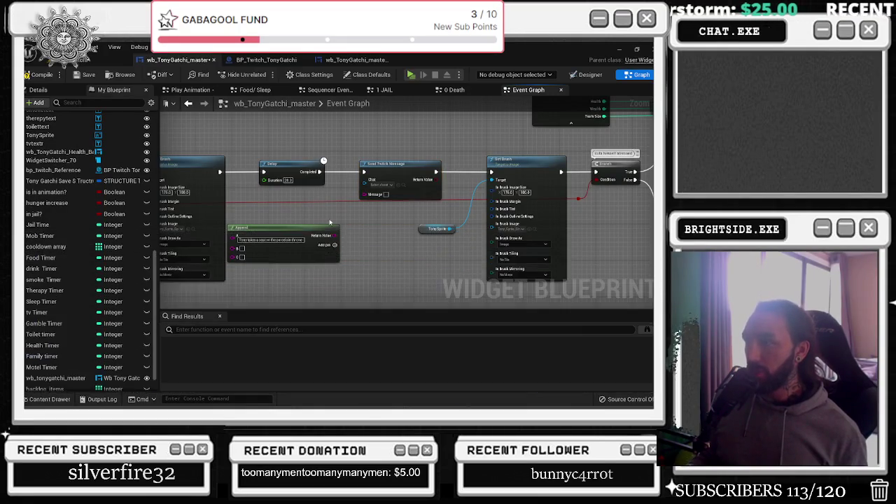
scroll(364, 234, up, 1)
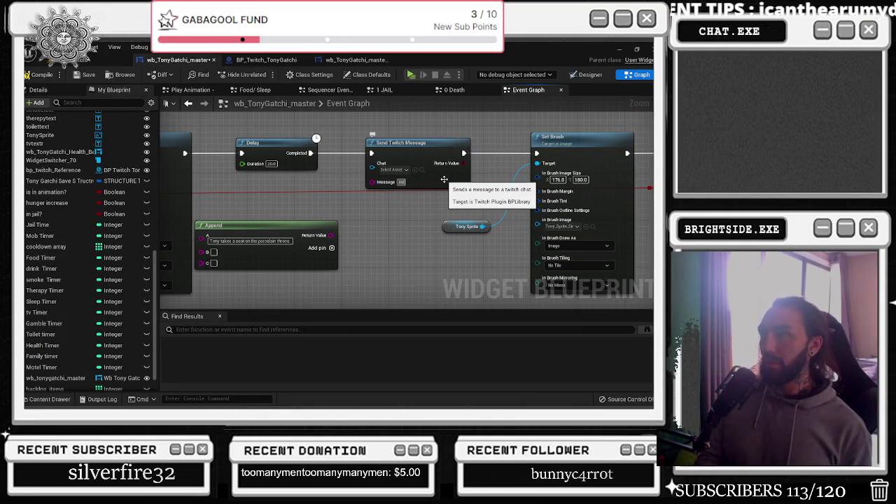
text(He pulls up)
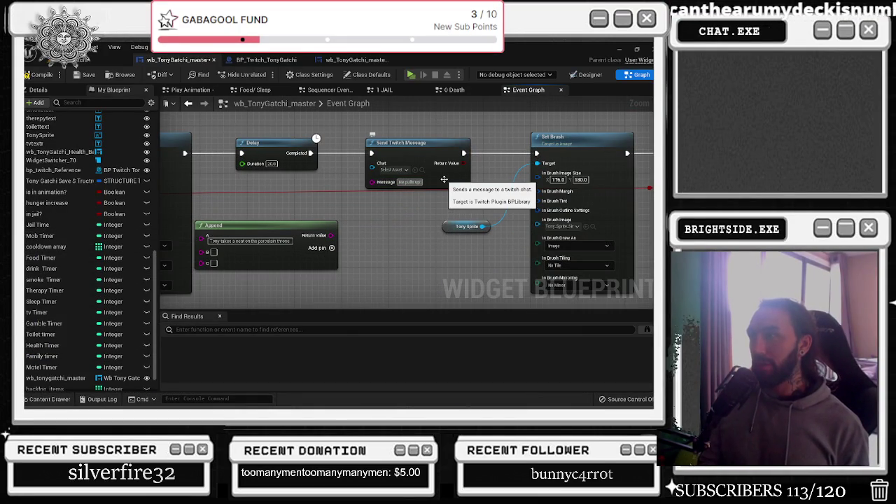
Type the second message's remainder, 'his pant washes his hands (butly) and begins to sh', and nudge the nodes
text(his pants, washes his hands (but)
text(ly) a)
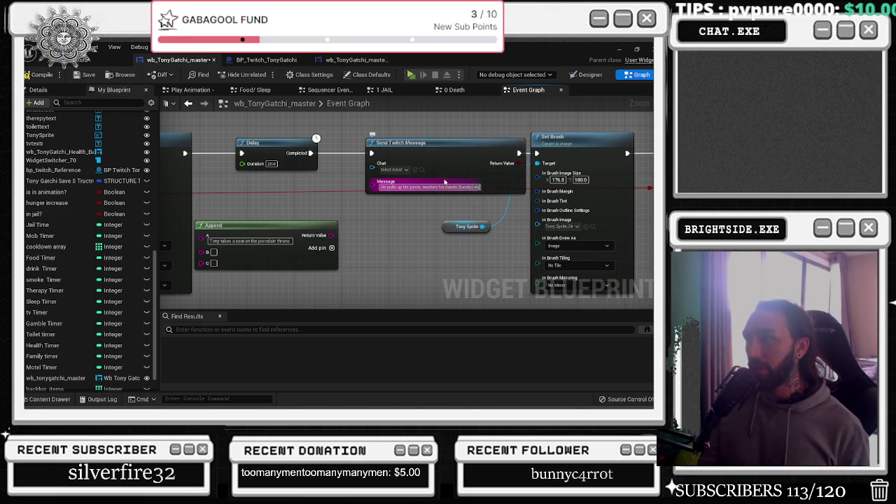
text(nd begins to shave)
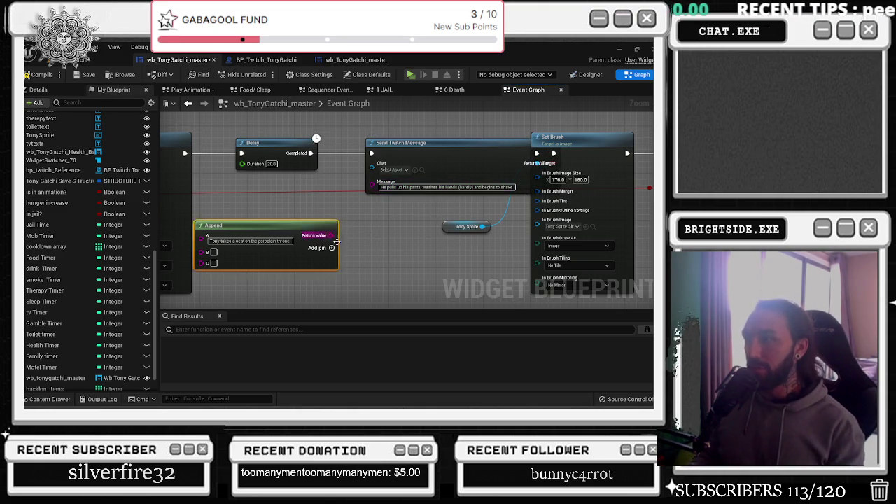
drag(453, 154, 422, 154)
scroll(422, 154, down, 2)
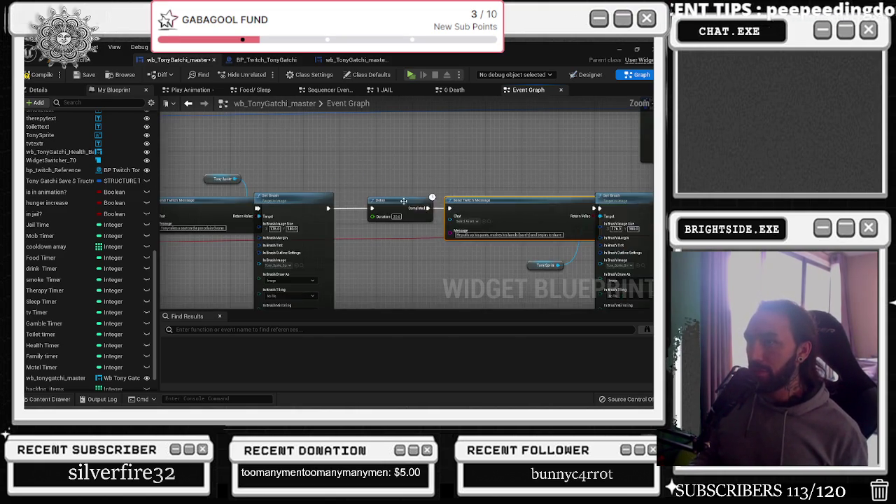
drag(243, 176, 368, 170)
click(322, 196)
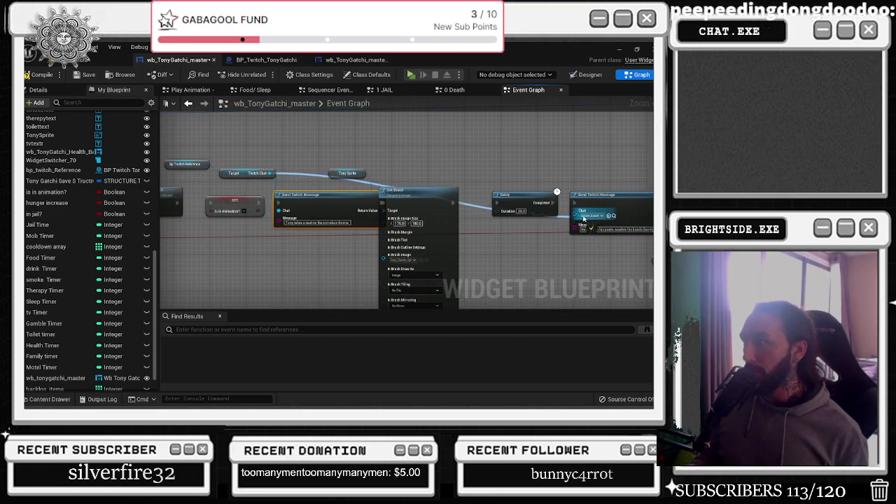
click(382, 184)
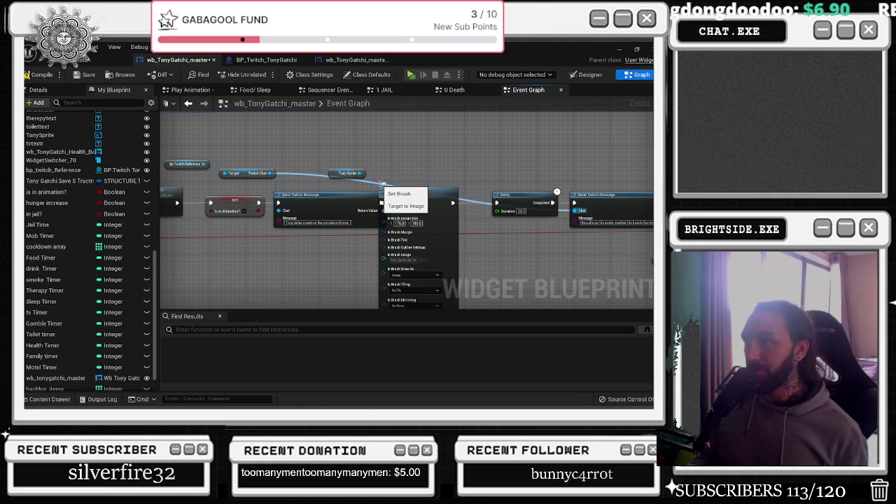
double_click(381, 185)
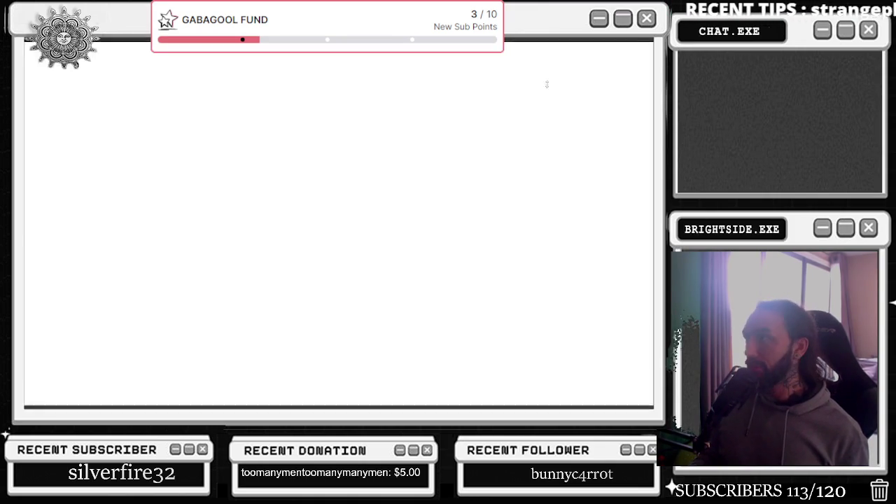
Add a reroute point on the Twitch Chat wire, slide it right, and save the widget blueprint
key(alt+Tab)
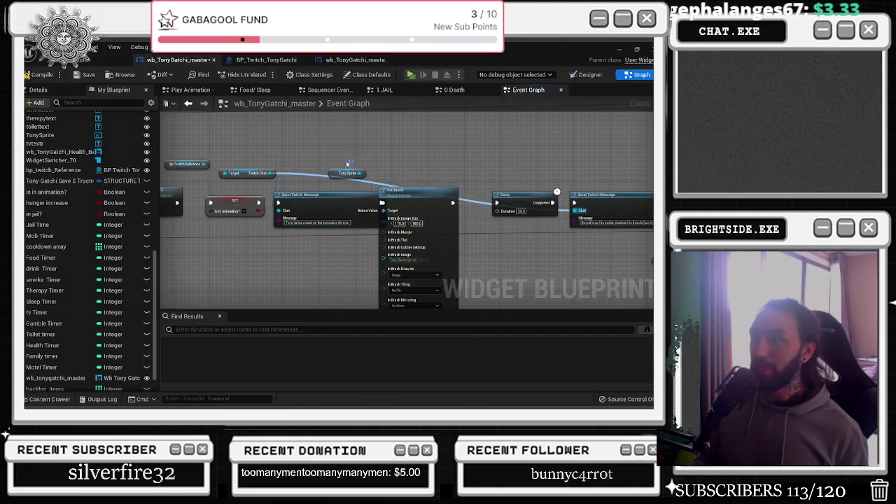
double_click(298, 176)
drag(293, 177, 543, 183)
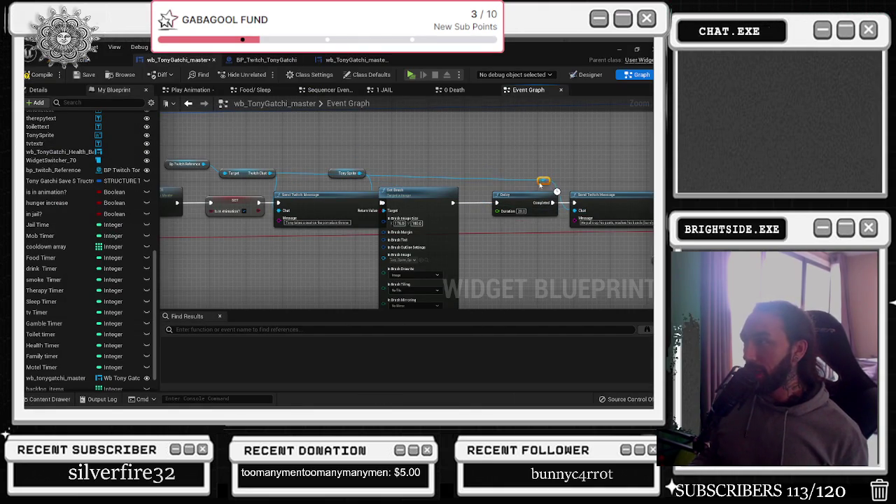
scroll(397, 213, down, 2)
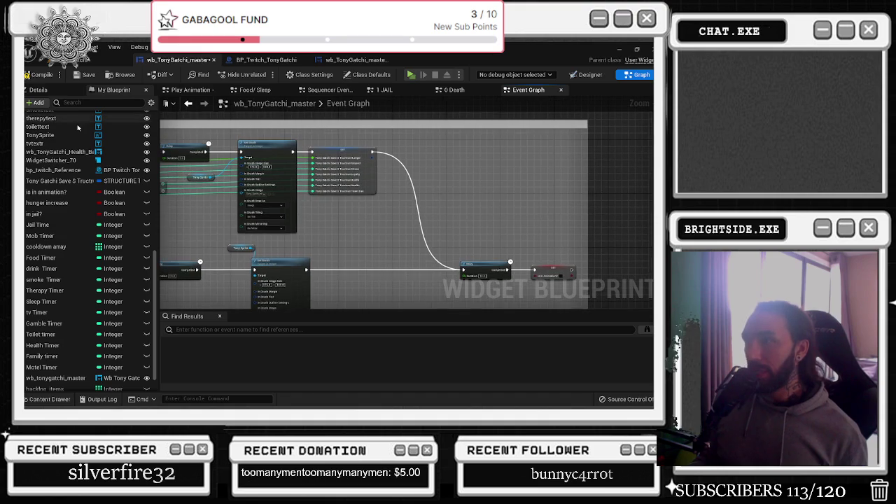
click(89, 75)
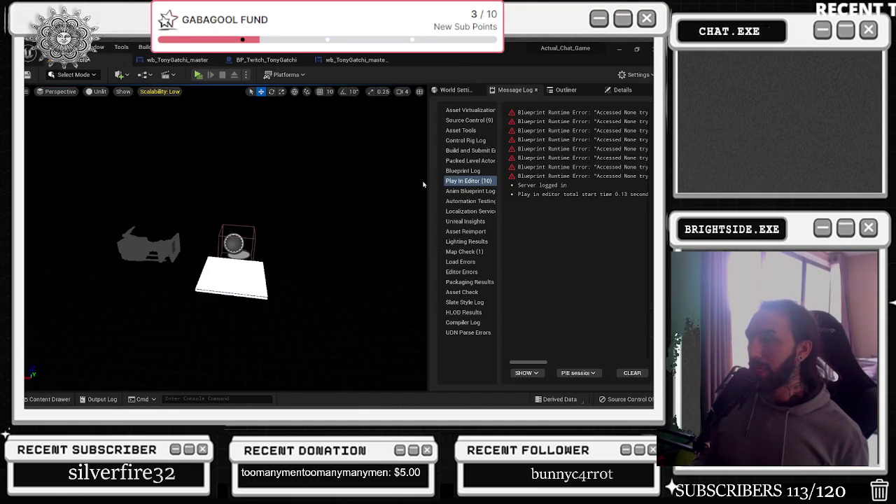
Start Play-in-Editor, then switch through the other windows to the stream overlay
click(199, 75)
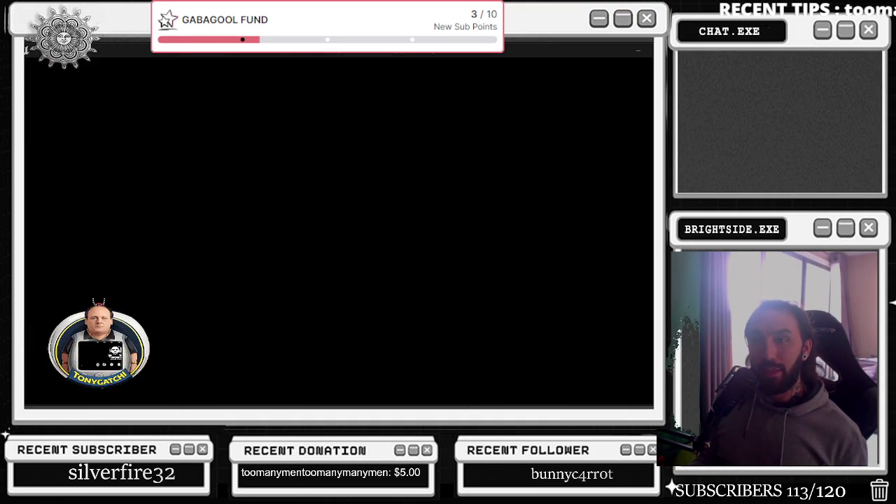
key(alt+Tab)
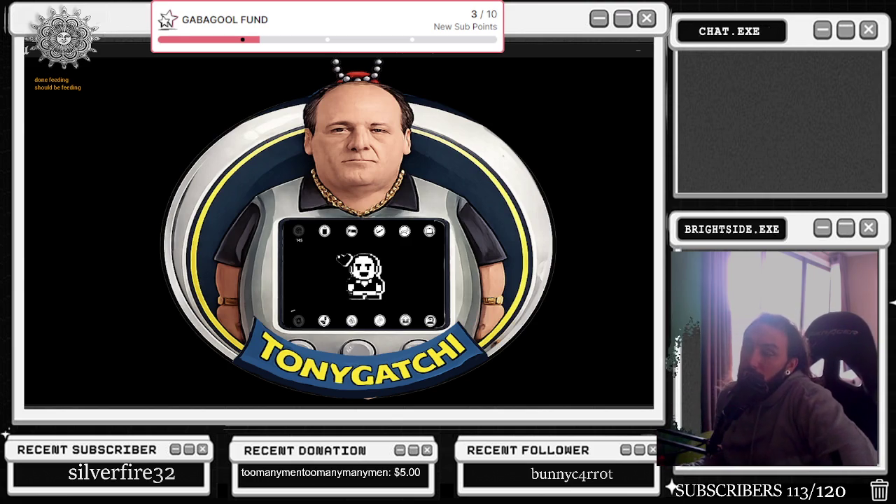
key(alt+Tab)
key(Escape)
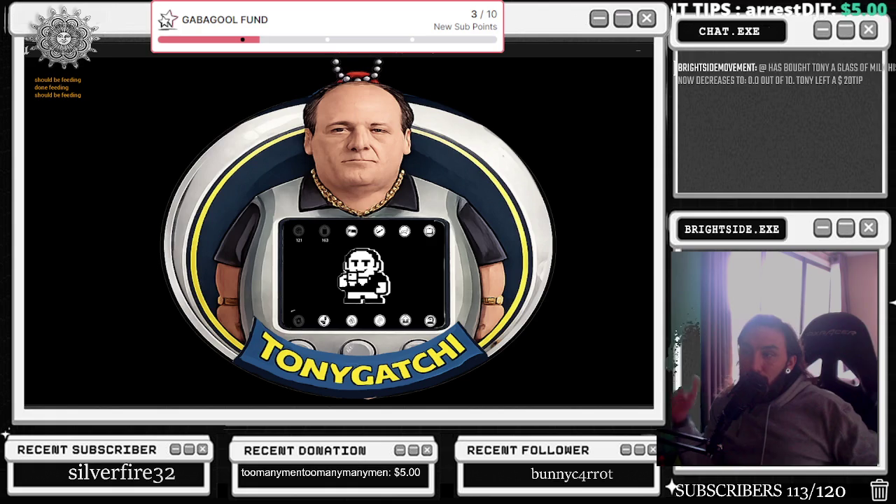
key(alt+Tab)
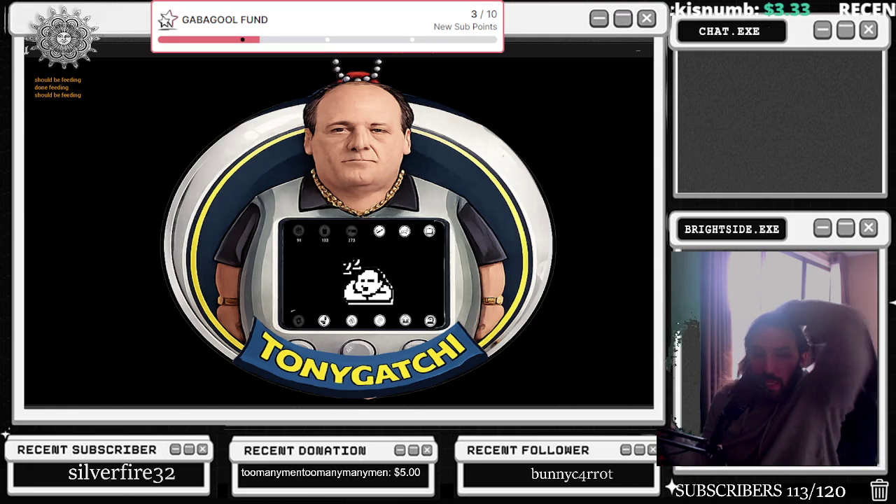
key(alt+Tab)
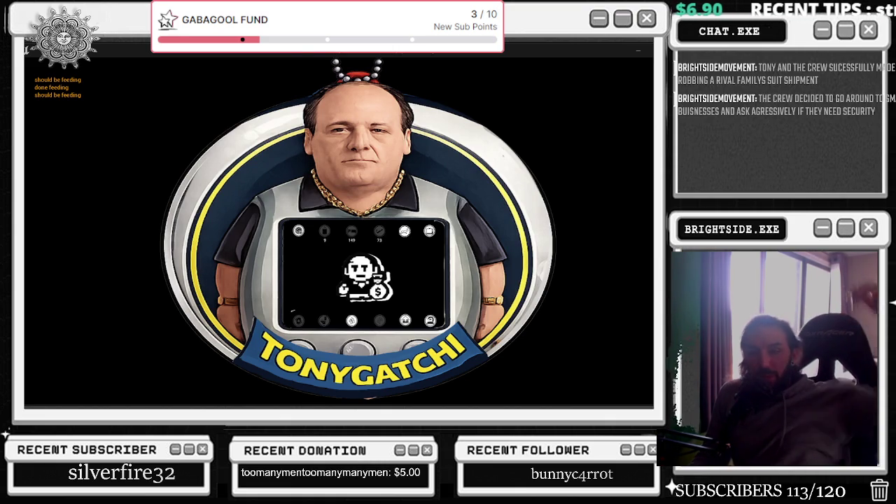
key(alt+Tab)
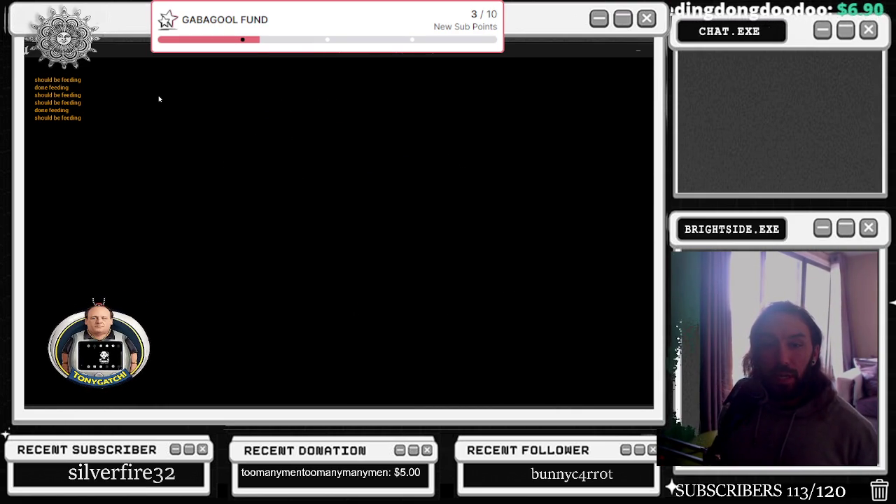
Stop the Tonygatchi game preview with Escape and return to the level editor
key(Escape)
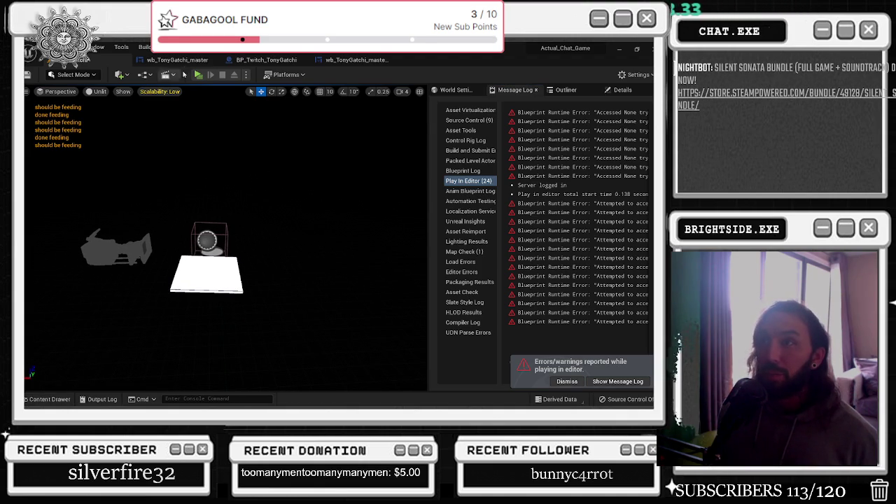
Look over BP_Twitch_TonyGatchi's pink, blue, green, grey and orange comment groups, then return to wb_TonyGatchi_master
click(180, 62)
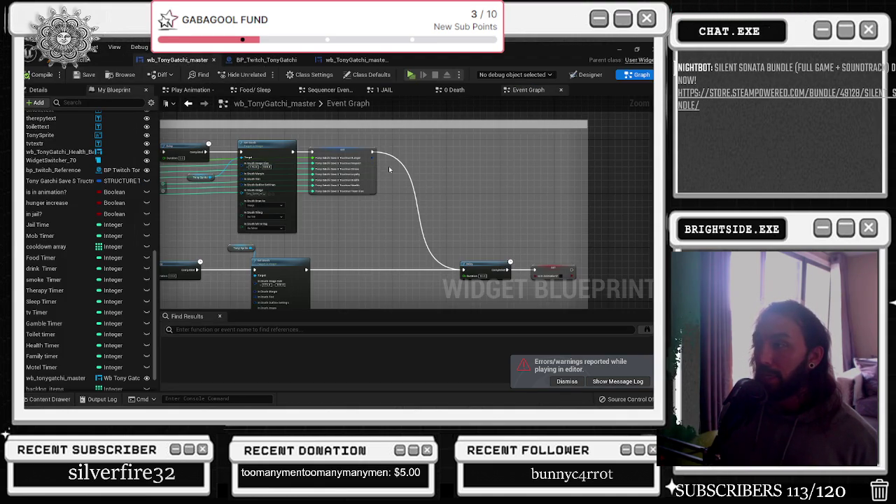
click(264, 61)
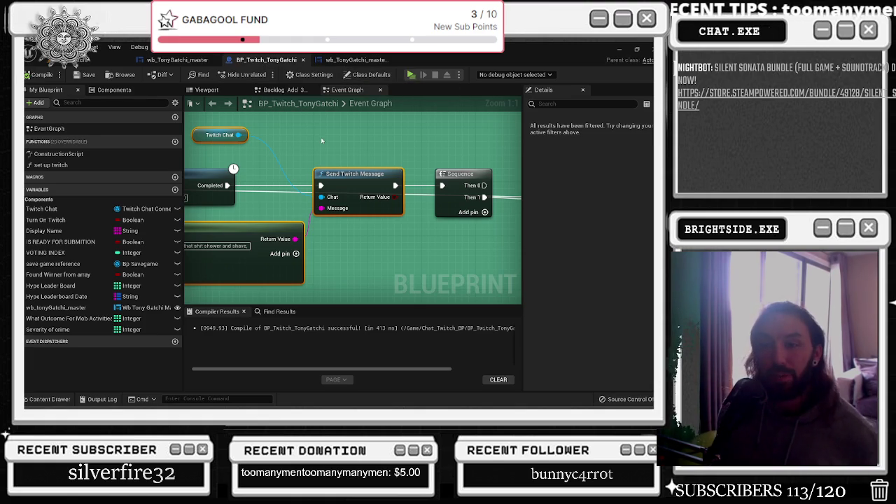
scroll(335, 150, down, 10)
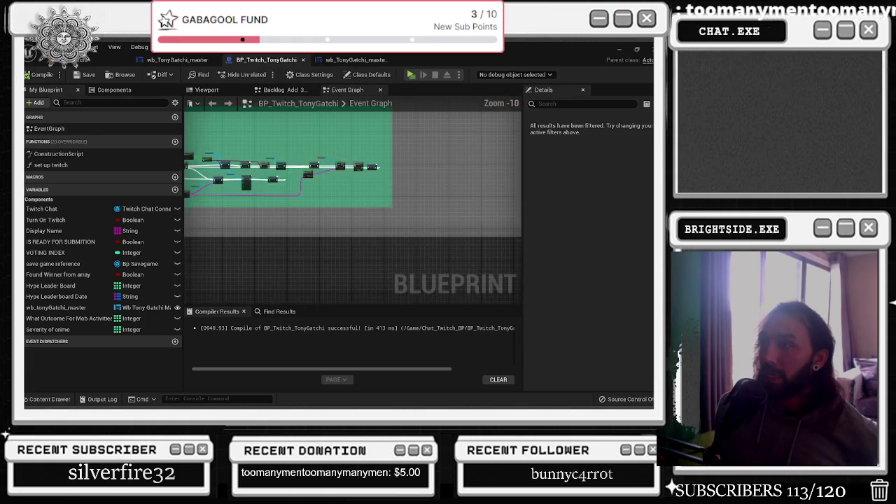
scroll(438, 177, down, 1)
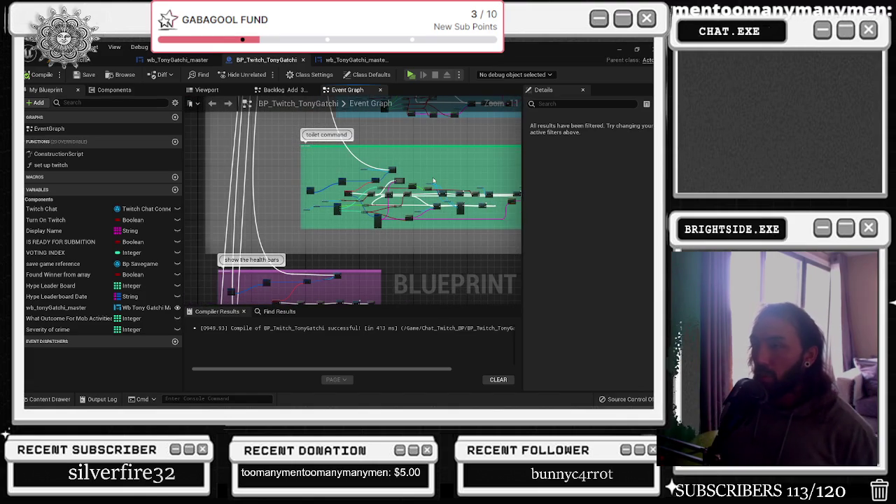
mouse_move(395, 294)
mouse_down()
mouse_move(394, 226)
mouse_move(392, 280)
mouse_move(402, 301)
mouse_up()
mouse_move(311, 154)
mouse_down()
mouse_move(311, 241)
mouse_move(392, 294)
mouse_up()
drag(350, 161, 357, 294)
scroll(350, 210, up, 4)
click(178, 60)
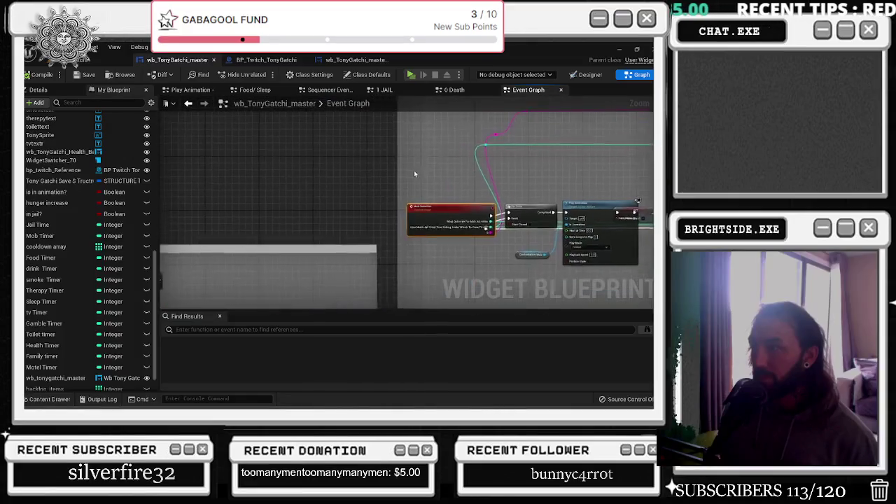
Move the nodes left to uncover SET is in animation? and nudge the Sequence node right
drag(311, 170, 302, 238)
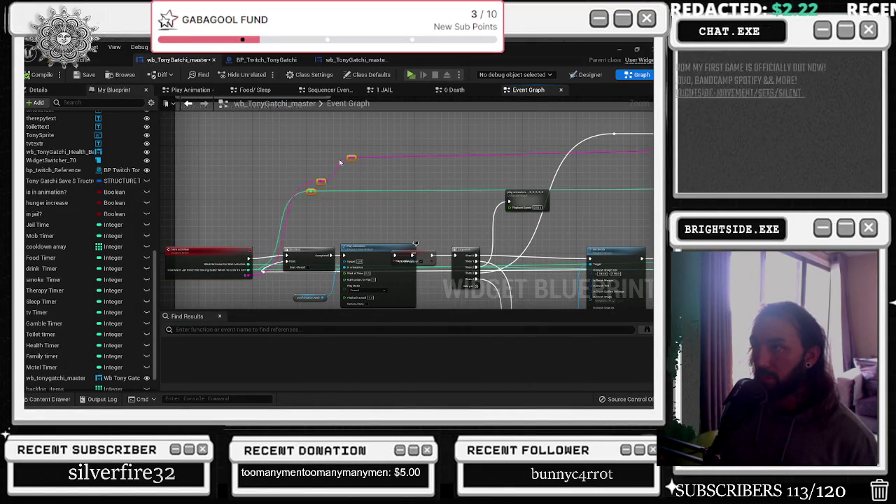
mouse_move(320, 162)
mouse_down()
mouse_move(240, 160)
mouse_move(286, 162)
mouse_move(481, 238)
mouse_up()
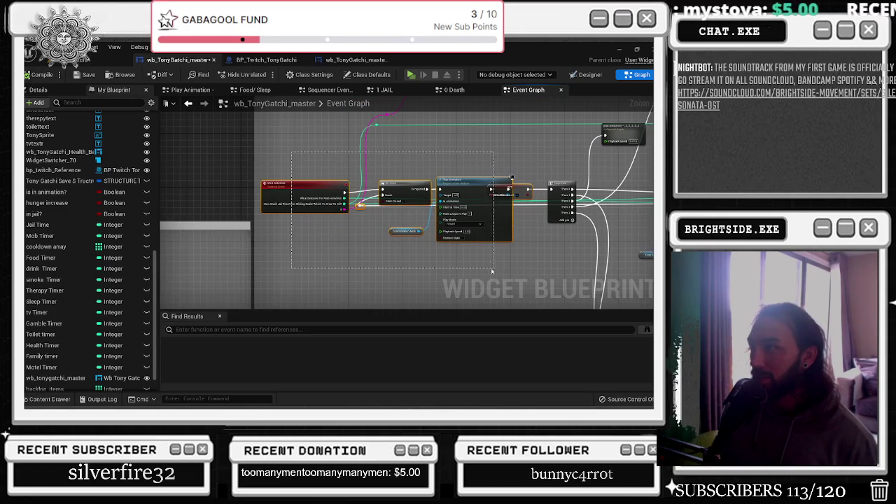
drag(479, 201, 460, 200)
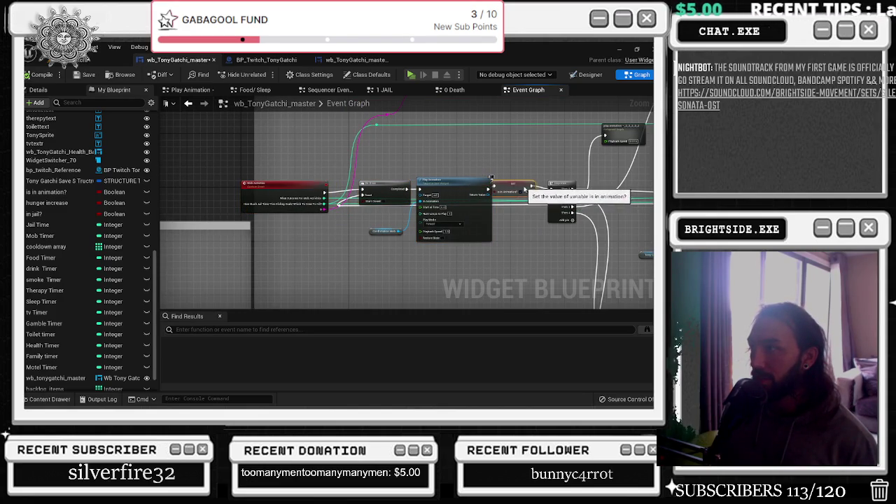
drag(560, 184, 570, 181)
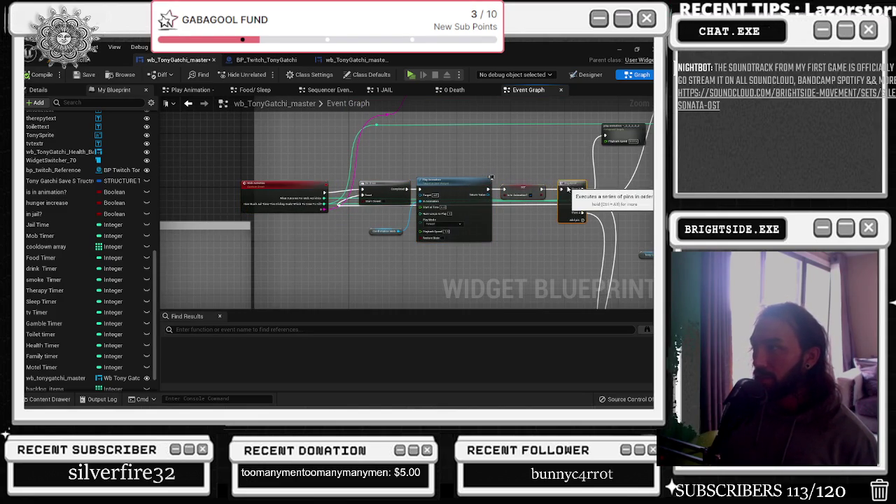
click(302, 189)
drag(633, 124, 413, 199)
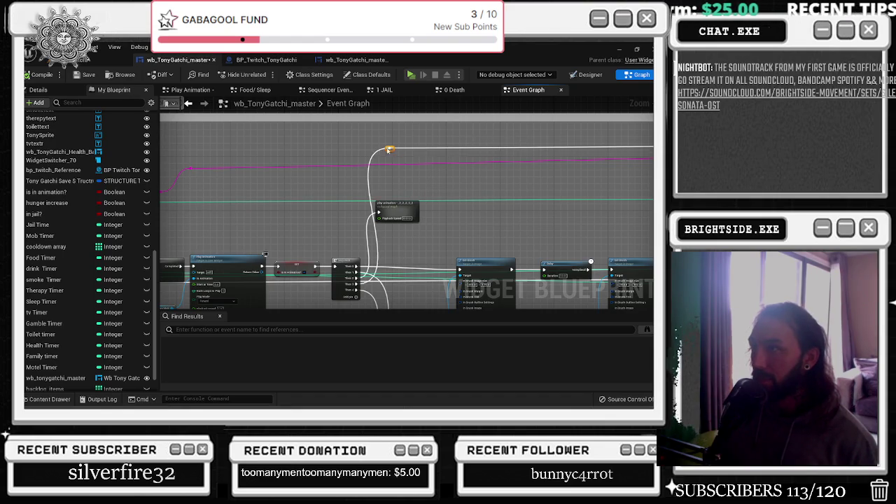
drag(395, 144, 349, 108)
mouse_move(429, 154)
mouse_down()
mouse_move(562, 175)
mouse_move(281, 200)
mouse_up()
drag(361, 212, 306, 191)
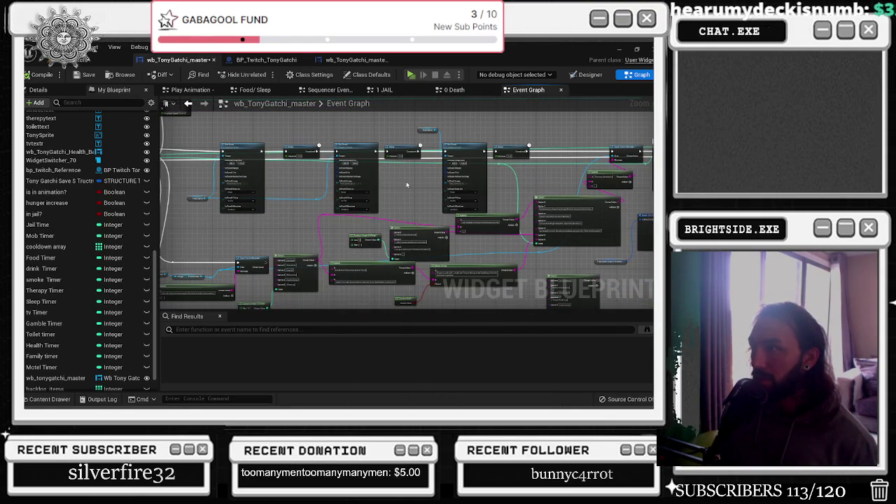
scroll(459, 191, up, 3)
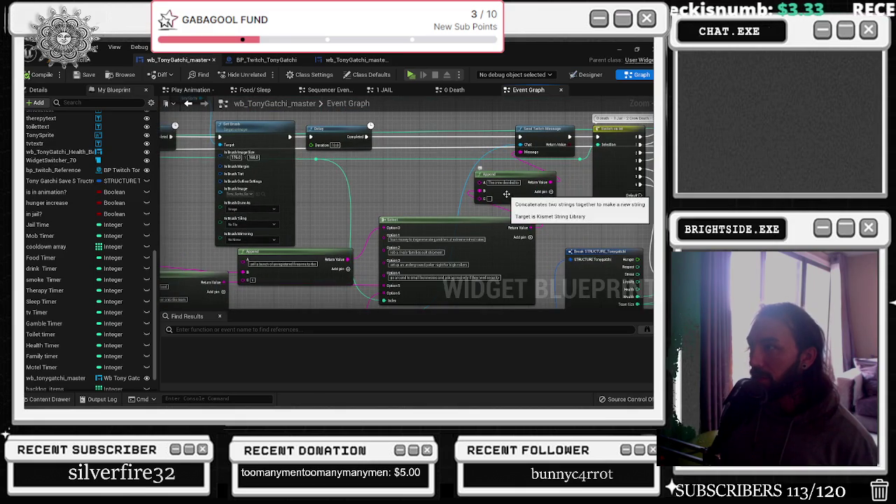
click(188, 103)
click(529, 206)
mouse_move(578, 243)
mouse_down()
mouse_move(420, 224)
mouse_move(367, 208)
mouse_move(199, 207)
mouse_up()
scroll(469, 203, down, 4)
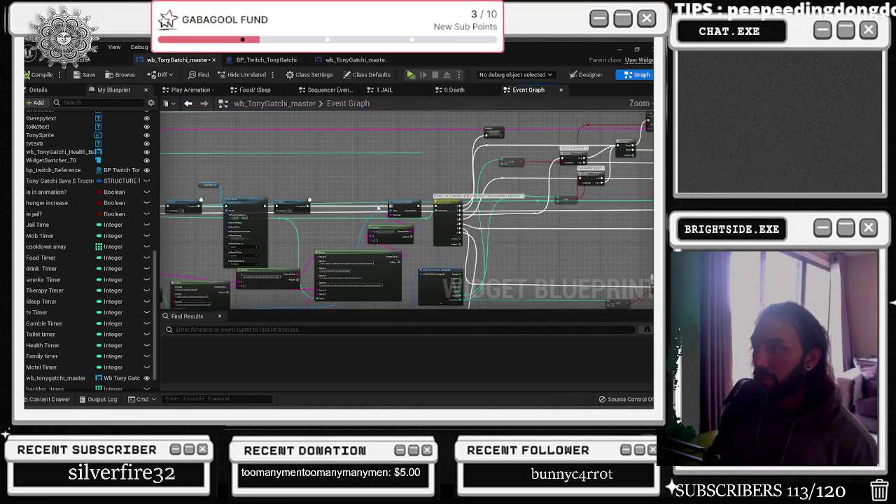
scroll(378, 208, up, 4)
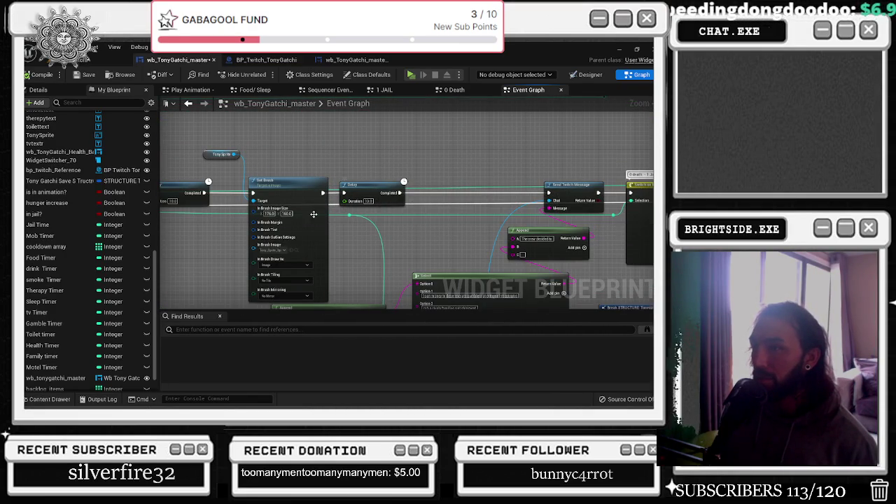
click(297, 250)
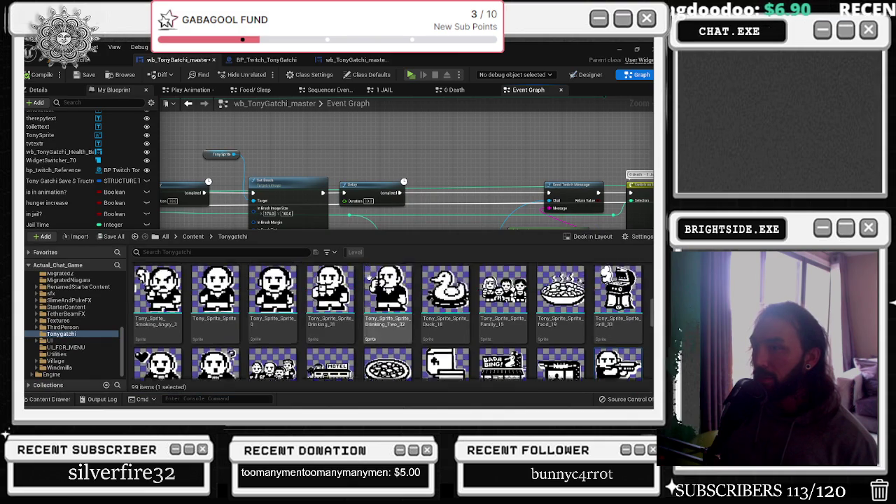
Check which sprite the earlier Set Brush uses in the sprite asset list
click(329, 158)
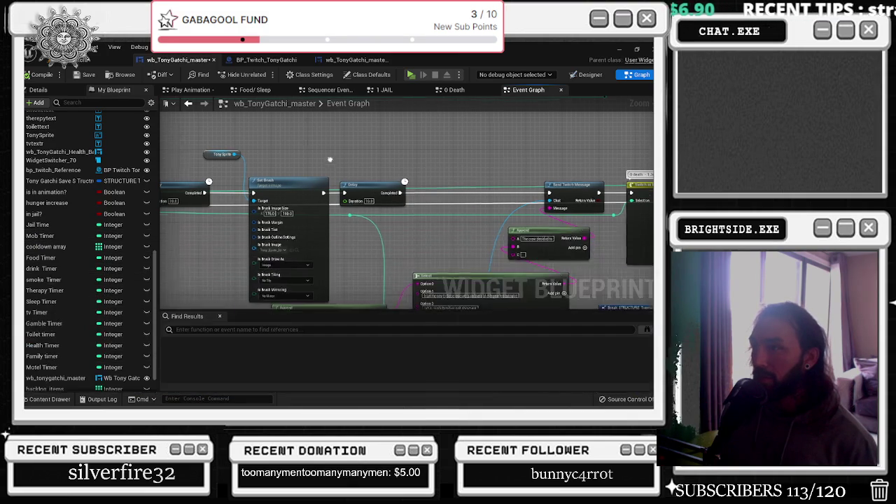
drag(330, 163, 356, 244)
click(322, 253)
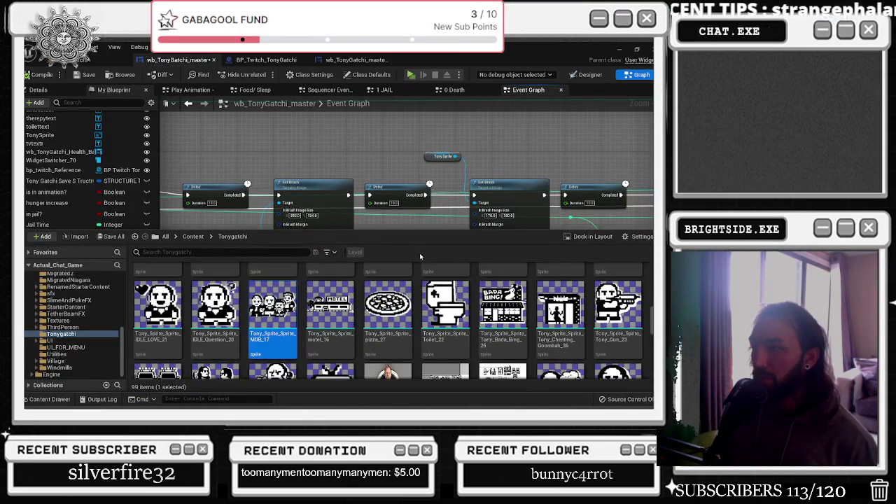
scroll(425, 204, down, 5)
click(383, 204)
scroll(371, 183, up, 5)
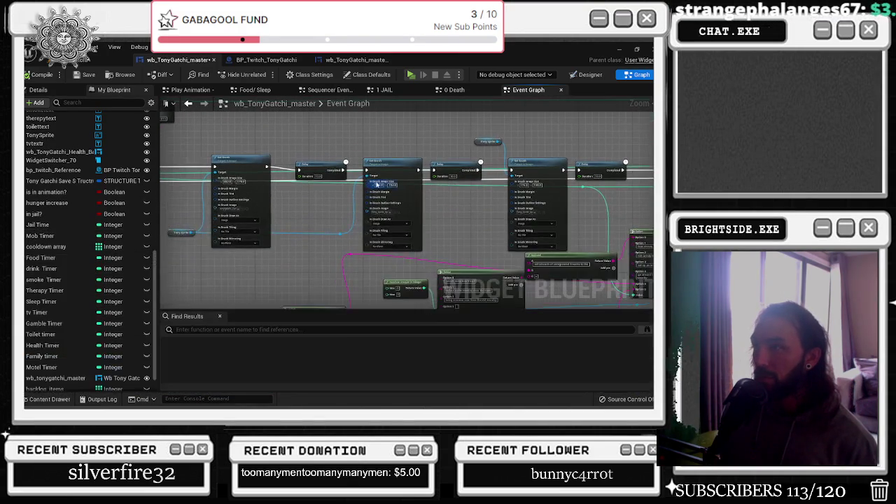
scroll(363, 175, up, 3)
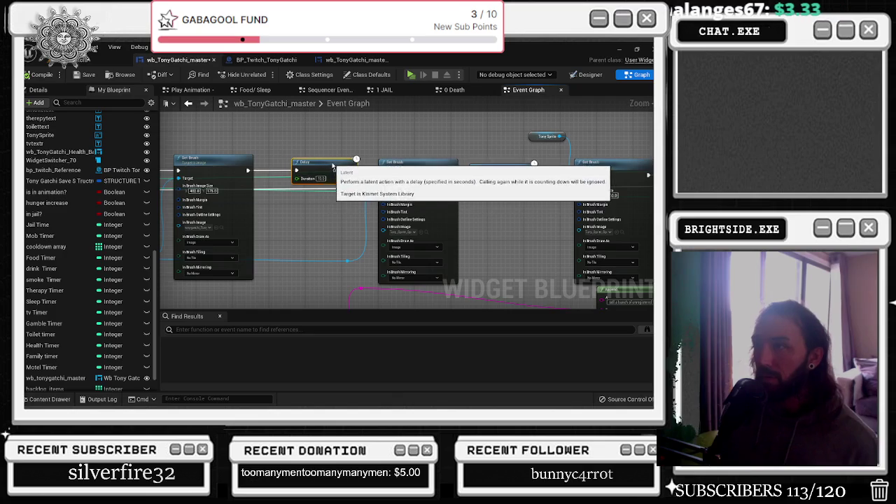
Position the Sequence node just after the first Set Brush
click(266, 163)
drag(266, 163, 260, 163)
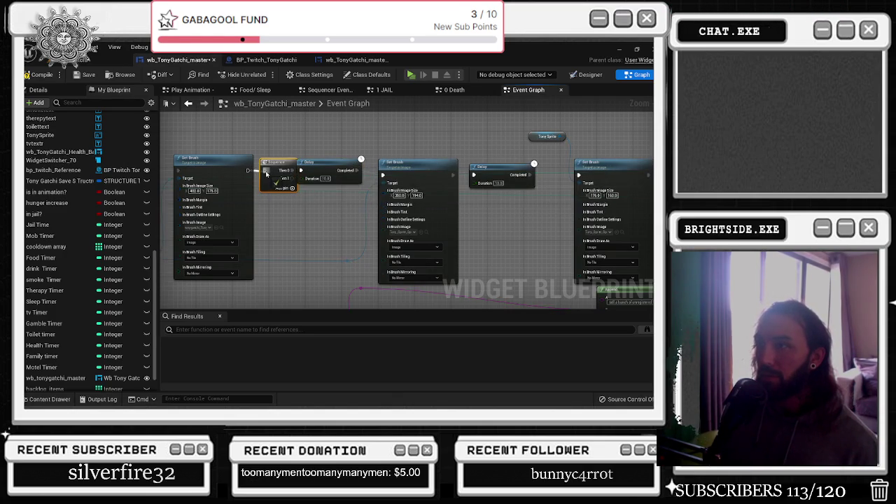
scroll(301, 189, down, 2)
drag(326, 194, 197, 202)
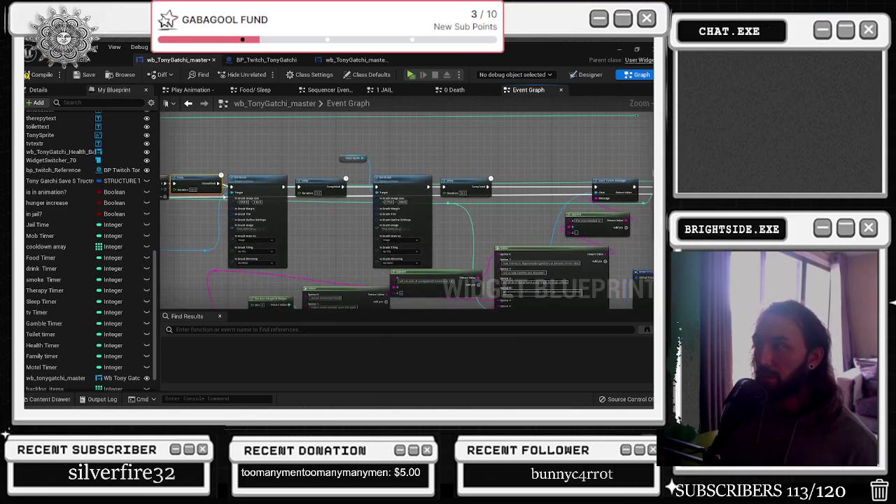
Place Send Twitch Message between the Set Brush nodes, wire it from the Sequence, and move the Append lower left
mouse_move(634, 186)
mouse_down()
mouse_move(490, 192)
mouse_move(607, 187)
mouse_move(509, 137)
mouse_move(565, 211)
mouse_move(260, 281)
mouse_move(335, 234)
mouse_up()
drag(223, 210, 263, 224)
drag(205, 208, 358, 251)
drag(374, 244, 231, 238)
drag(298, 232, 247, 212)
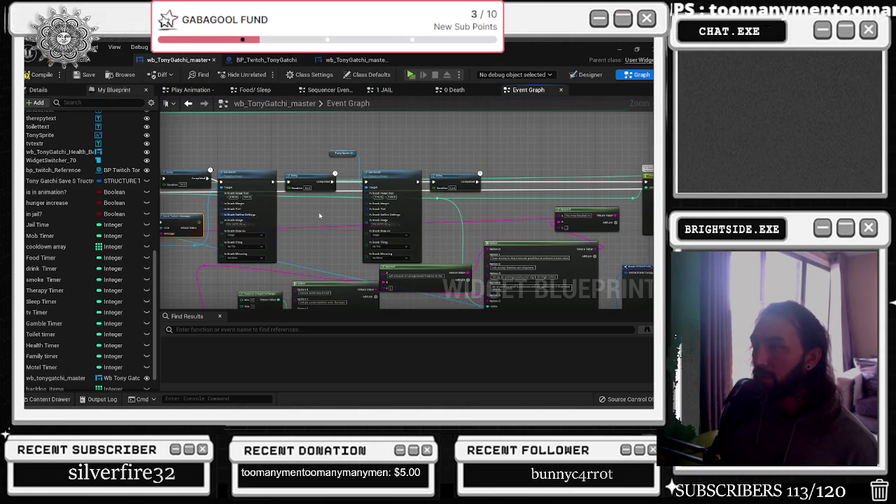
mouse_move(573, 224)
mouse_down()
mouse_move(301, 260)
mouse_move(236, 281)
mouse_up()
Drag the Select node with Tony's activity lines up beside the Break STRUCTURE_Tonygatchi node
scroll(350, 245, down, 3)
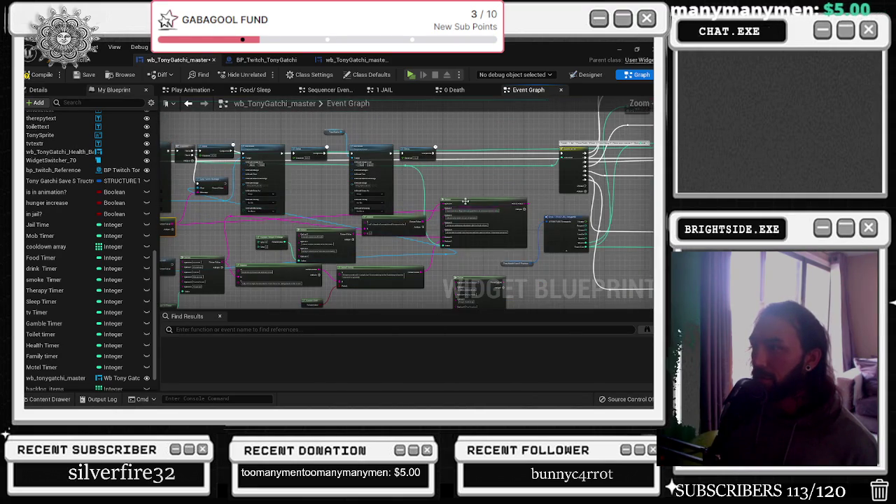
drag(467, 207, 461, 233)
scroll(461, 232, up, 2)
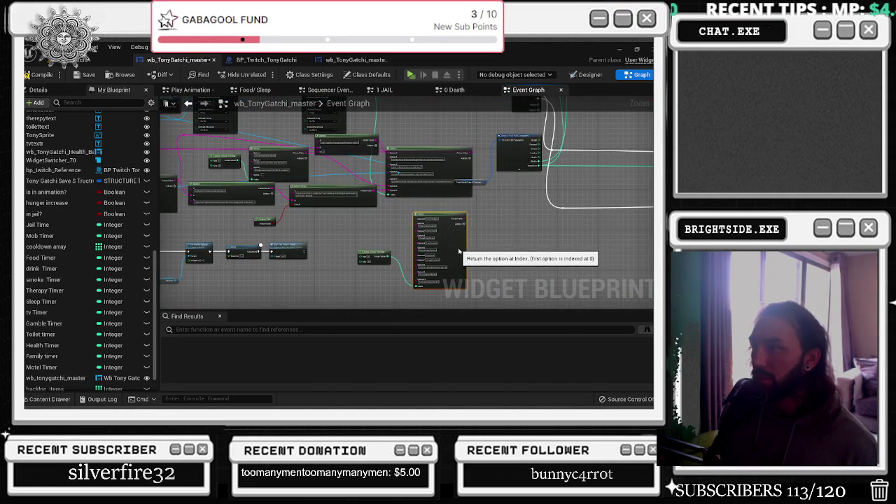
scroll(434, 228, up, 3)
drag(344, 248, 335, 357)
drag(329, 231, 286, 254)
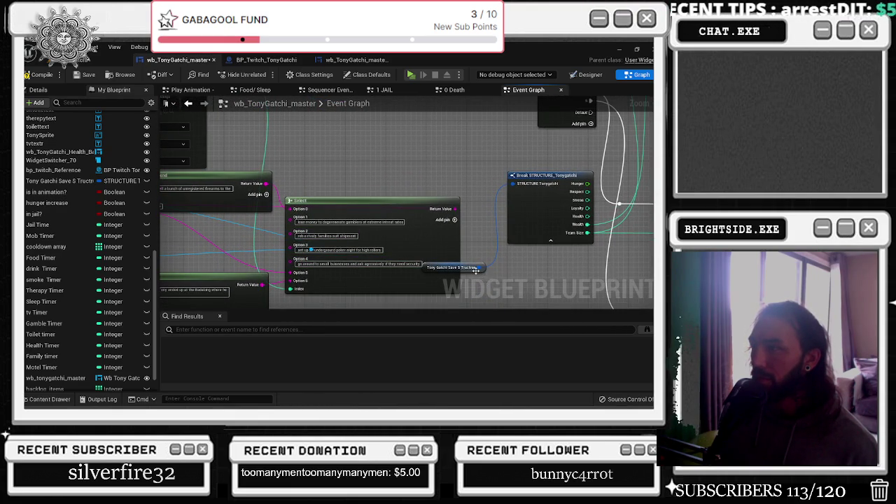
scroll(476, 270, down, 3)
mouse_move(473, 273)
mouse_down()
mouse_move(426, 141)
mouse_move(332, 151)
mouse_move(336, 214)
mouse_move(301, 280)
mouse_move(354, 257)
mouse_move(217, 214)
mouse_move(173, 210)
mouse_move(167, 220)
mouse_up()
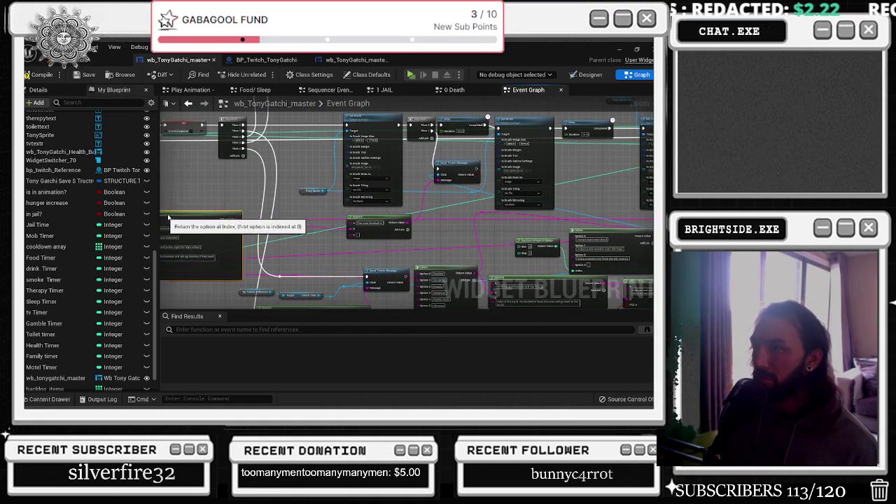
scroll(169, 216, down, 5)
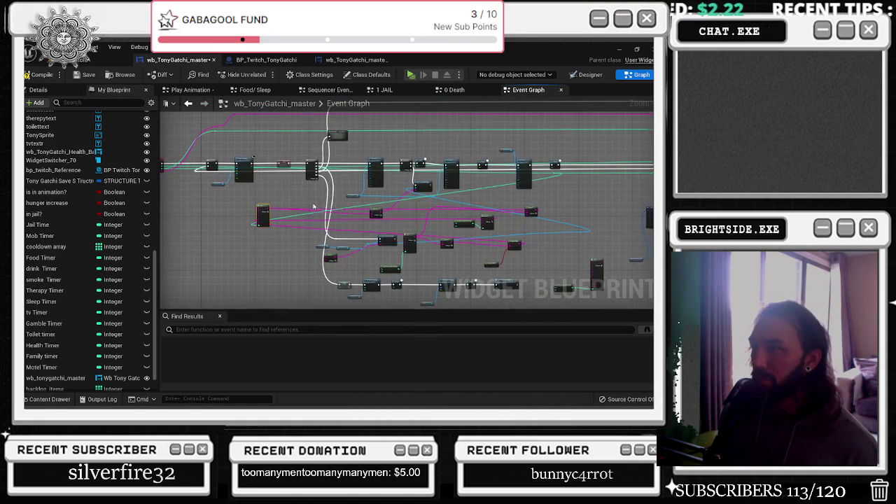
Shift the Append, reroute point, Format Text and Set Text nodes to the left
scroll(448, 203, up, 5)
drag(463, 201, 436, 228)
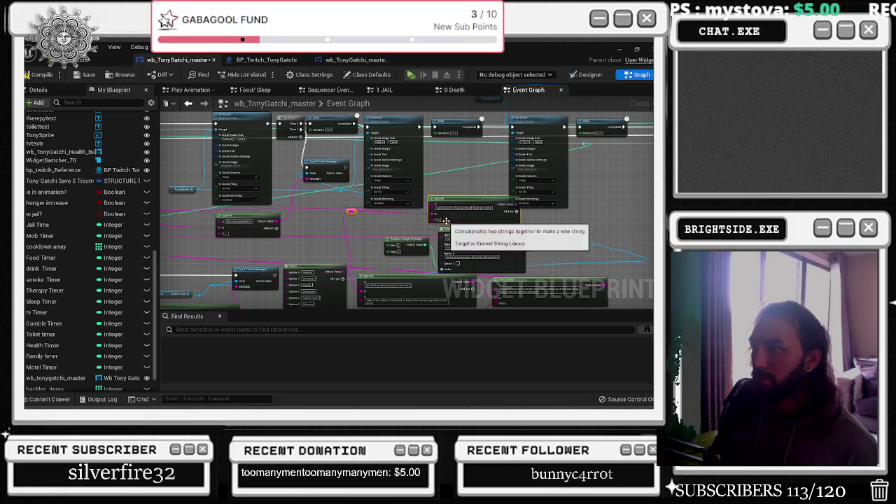
scroll(463, 213, down, 2)
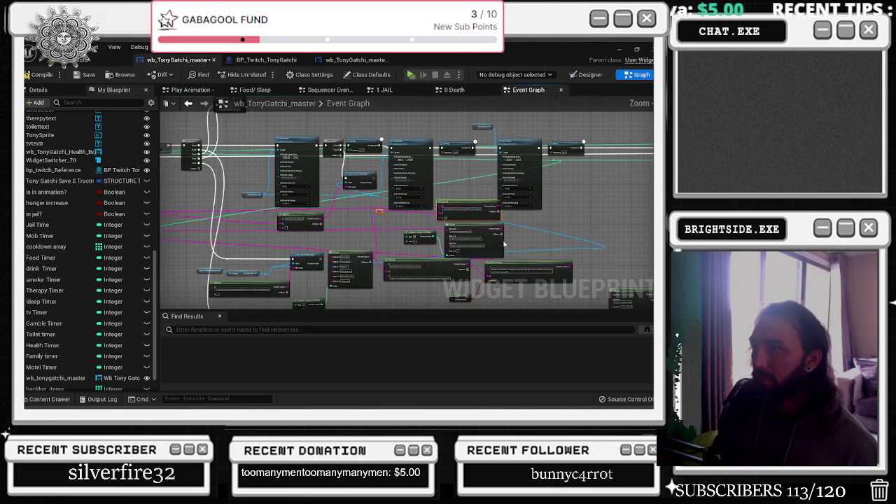
drag(449, 221, 439, 231)
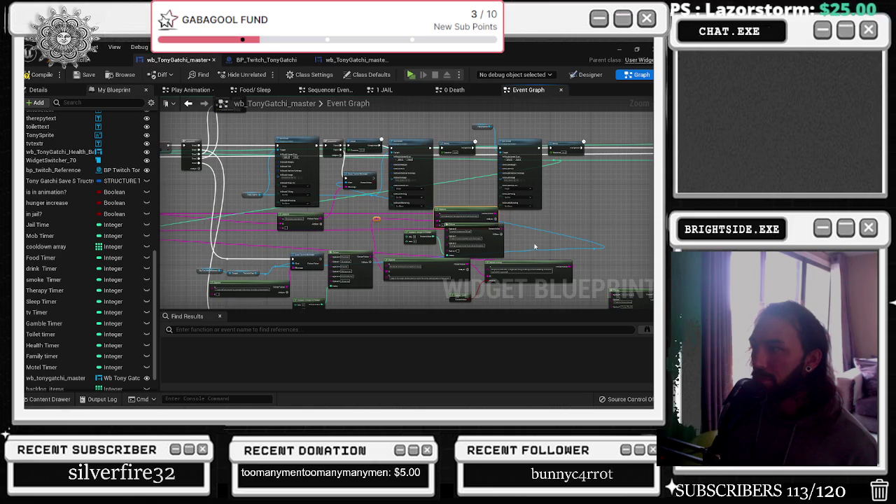
drag(502, 275, 481, 233)
drag(346, 211, 344, 207)
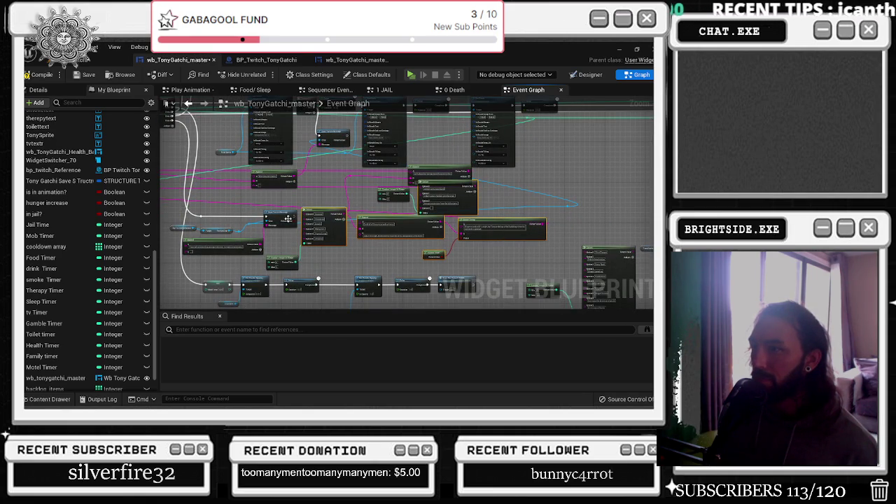
drag(246, 228, 301, 231)
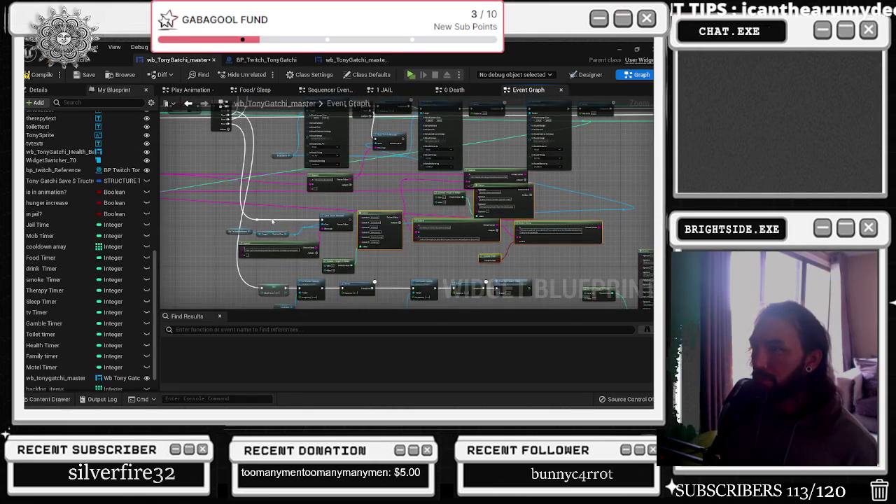
mouse_move(292, 243)
mouse_down()
mouse_move(331, 245)
mouse_move(243, 244)
mouse_up()
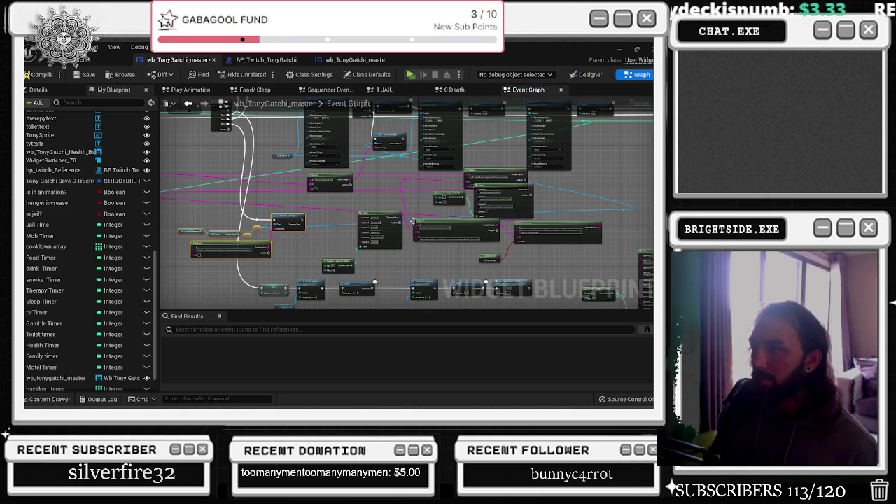
click(597, 196)
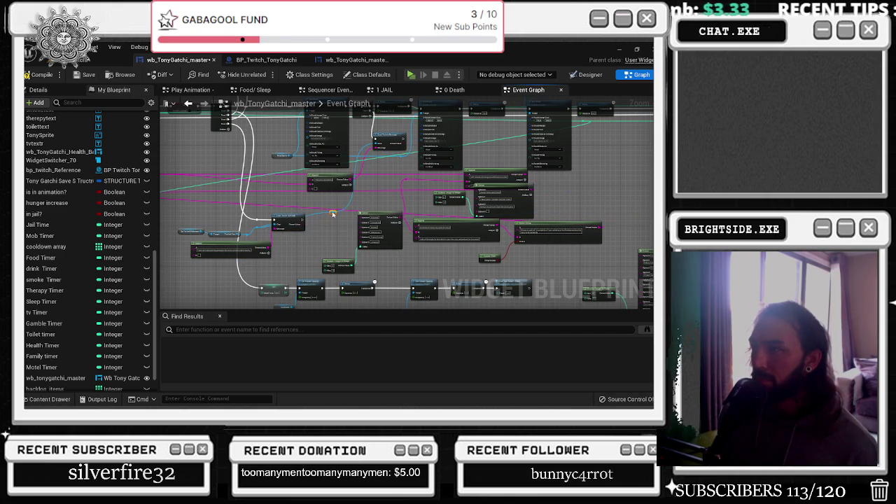
Move the two Set Brush nodes right and select the cluster of string nodes
scroll(400, 190, up, 3)
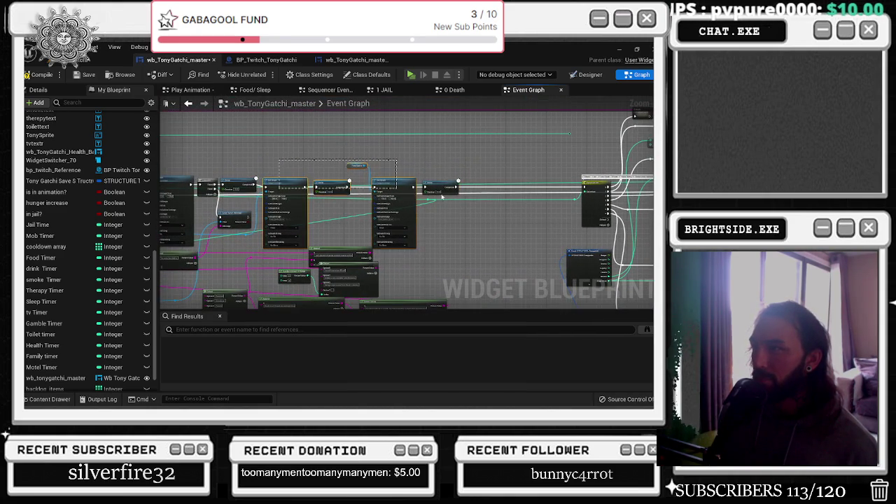
drag(394, 191, 476, 183)
scroll(223, 205, up, 3)
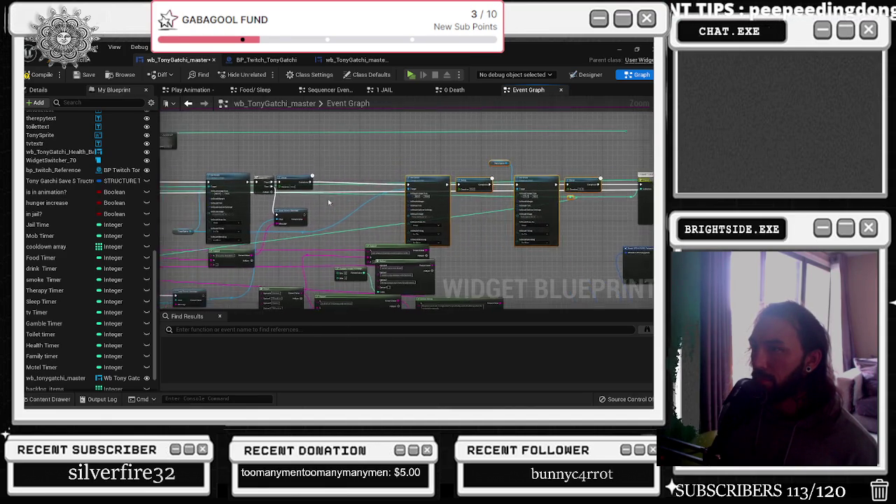
drag(298, 198, 362, 184)
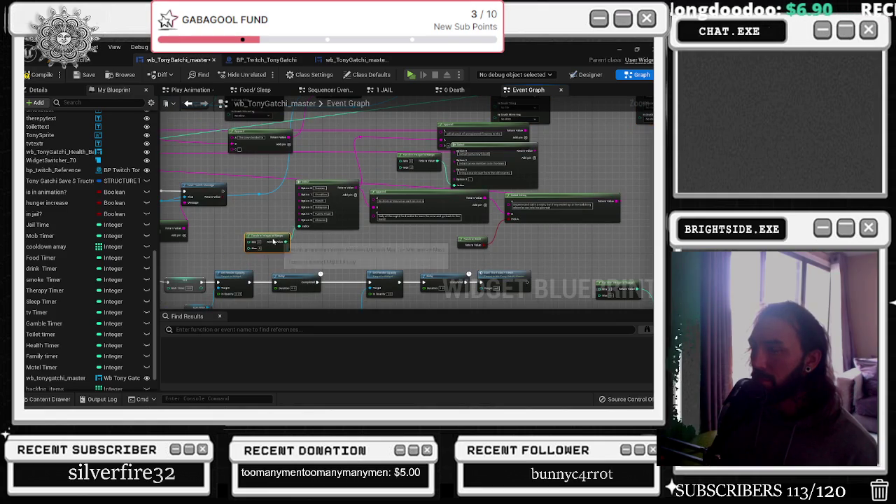
scroll(284, 234, down, 1)
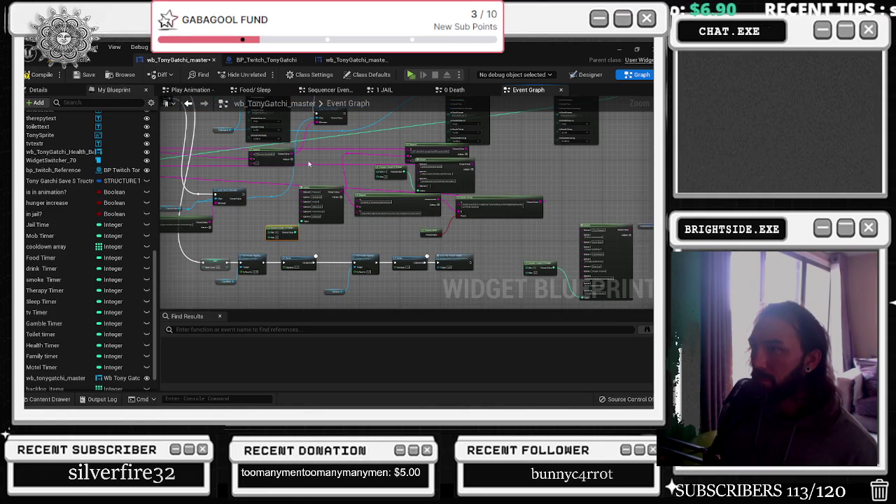
drag(305, 160, 454, 218)
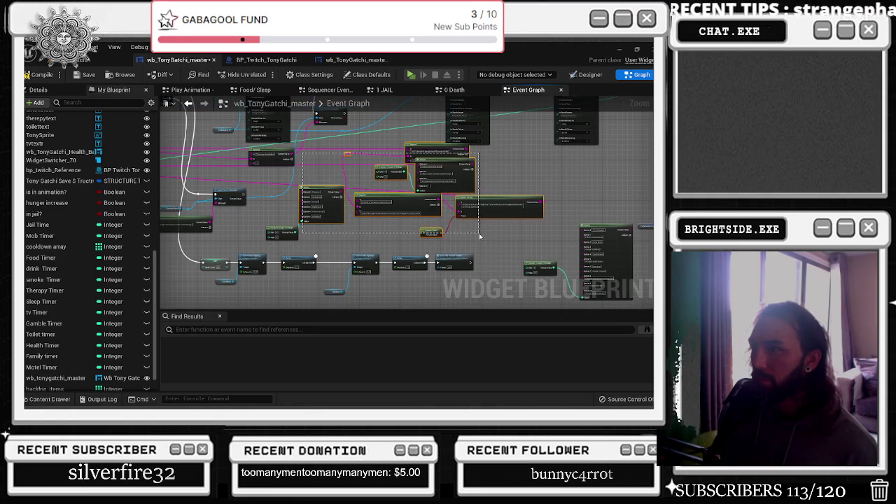
Move the selected node group right, the Select node left, and reposition Send Twitch Message
scroll(316, 199, down, 1)
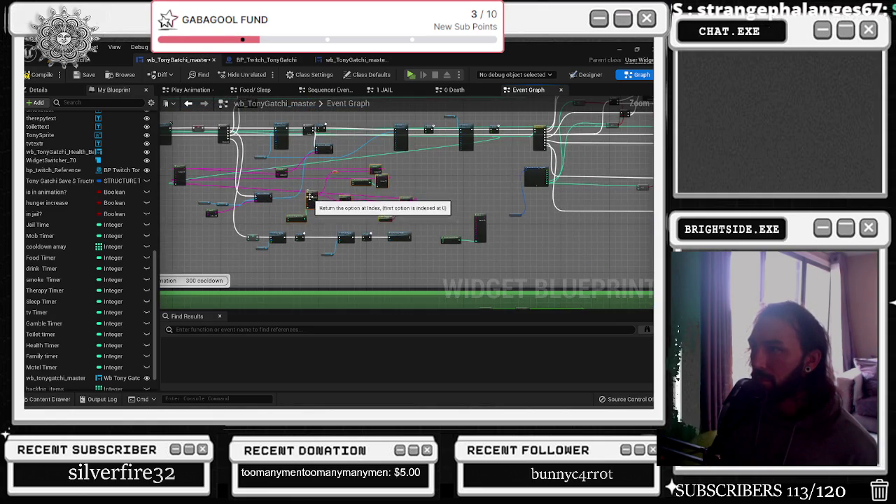
scroll(252, 201, down, 2)
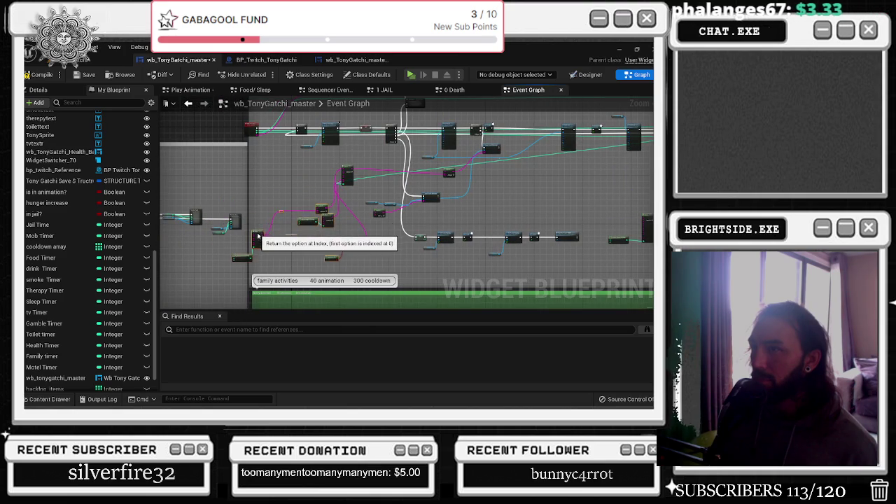
scroll(287, 203, up, 3)
mouse_move(291, 203)
mouse_down()
mouse_move(581, 230)
mouse_move(528, 264)
mouse_up()
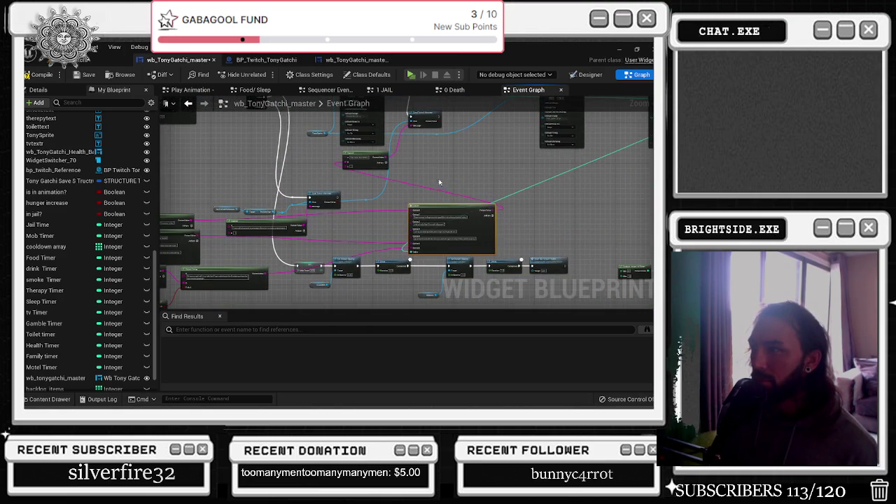
scroll(486, 182, up, 1)
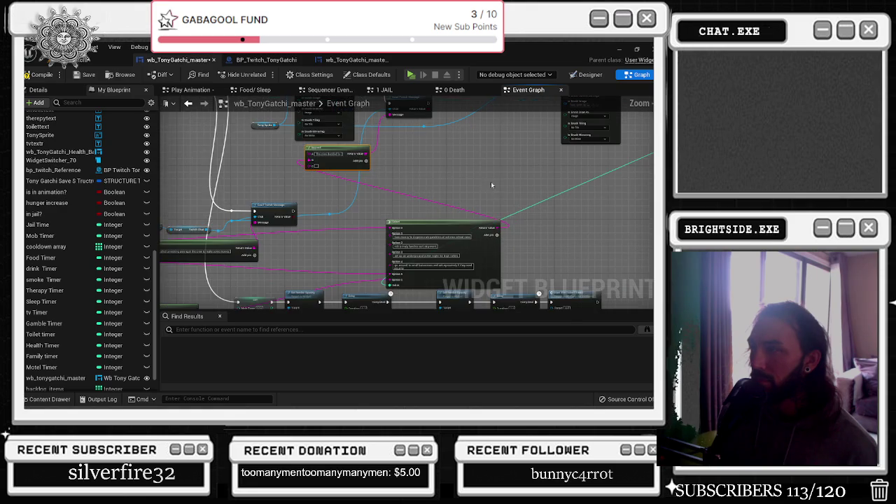
mouse_move(503, 226)
mouse_down()
mouse_move(357, 228)
mouse_move(259, 242)
mouse_move(175, 224)
mouse_move(156, 179)
mouse_move(182, 141)
mouse_move(344, 155)
mouse_up()
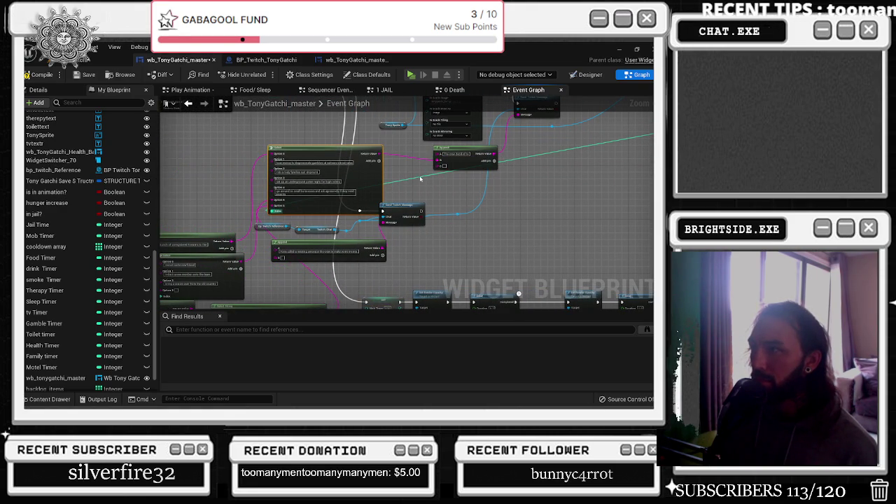
drag(404, 211, 427, 210)
Remove the reroute point so the wire runs straight, and move Twitch Reference closer
mouse_move(401, 275)
mouse_down()
mouse_move(275, 228)
mouse_move(327, 256)
mouse_move(392, 221)
mouse_up()
key(ctrl+z)
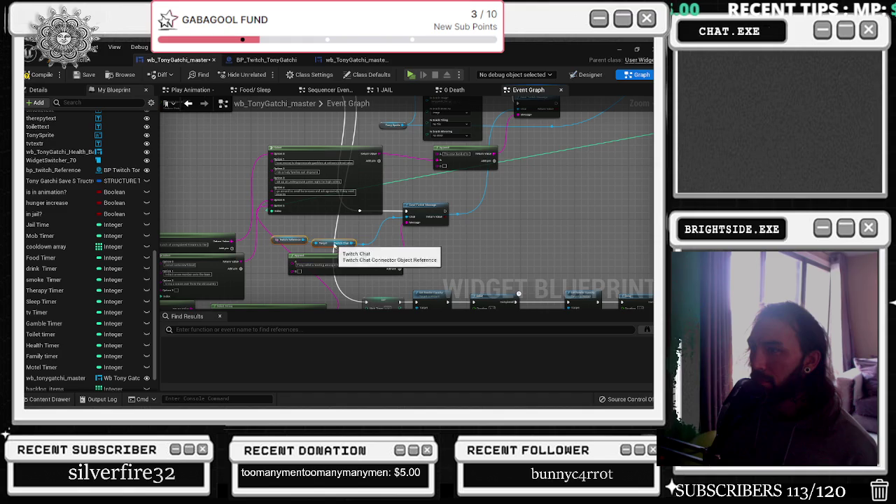
mouse_move(327, 238)
mouse_down()
mouse_move(358, 246)
mouse_move(343, 220)
mouse_move(364, 212)
mouse_up()
scroll(329, 237, down, 4)
scroll(371, 221, up, 6)
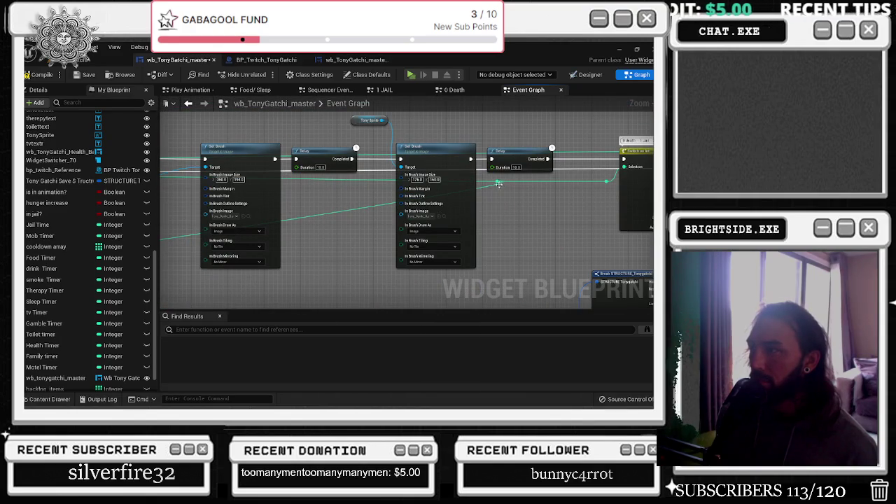
Browse the Tonygatchi Event Graph nodes, then switch back to the level editor's Message Log
scroll(495, 186, down, 5)
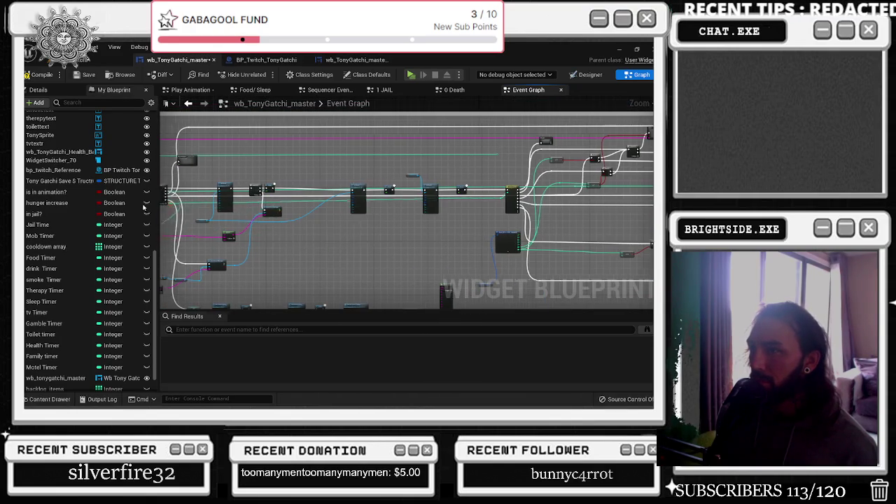
drag(172, 206, 177, 205)
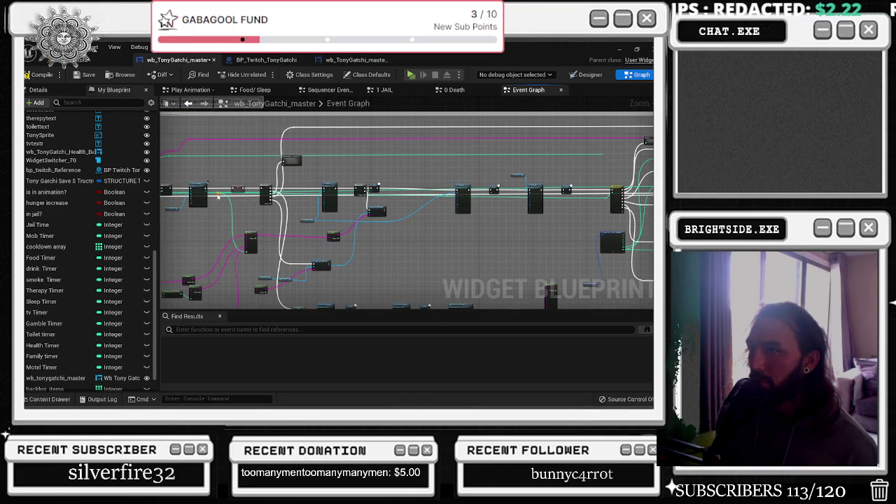
scroll(242, 226, up, 5)
scroll(229, 209, down, 5)
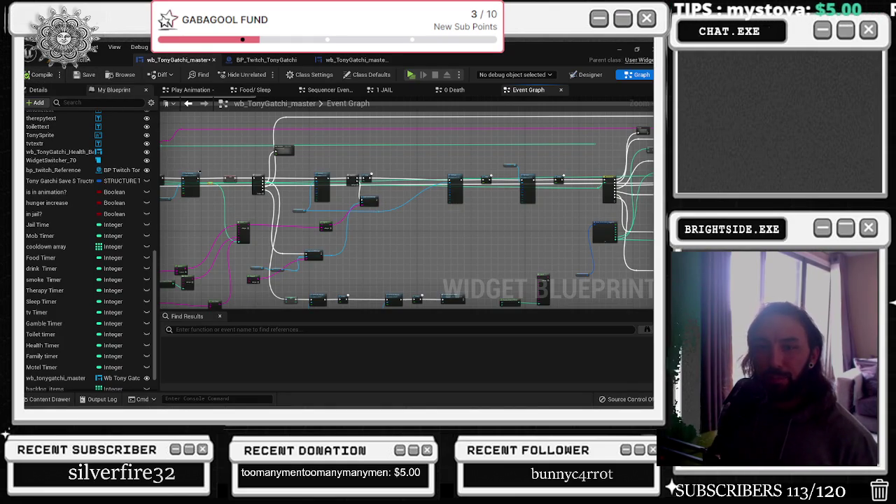
click(104, 60)
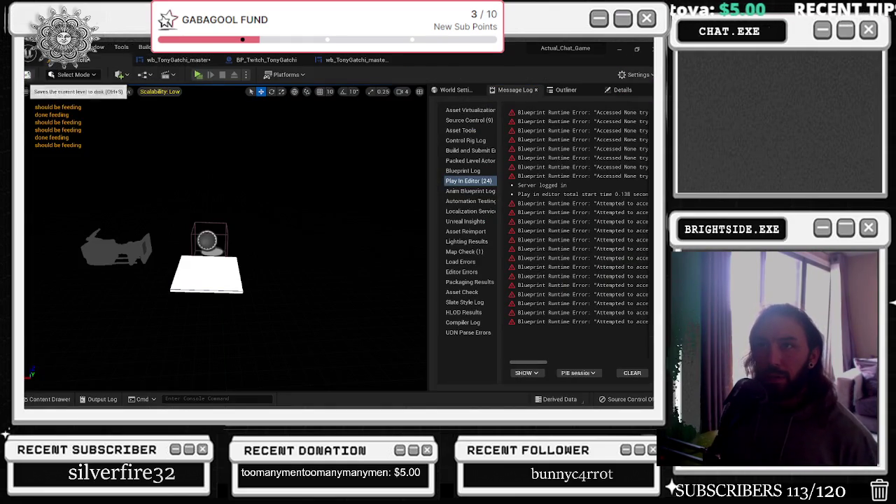
Play-test Tonygatchi in Play In Editor, watch Tony react to the mob command, then stop it
click(198, 74)
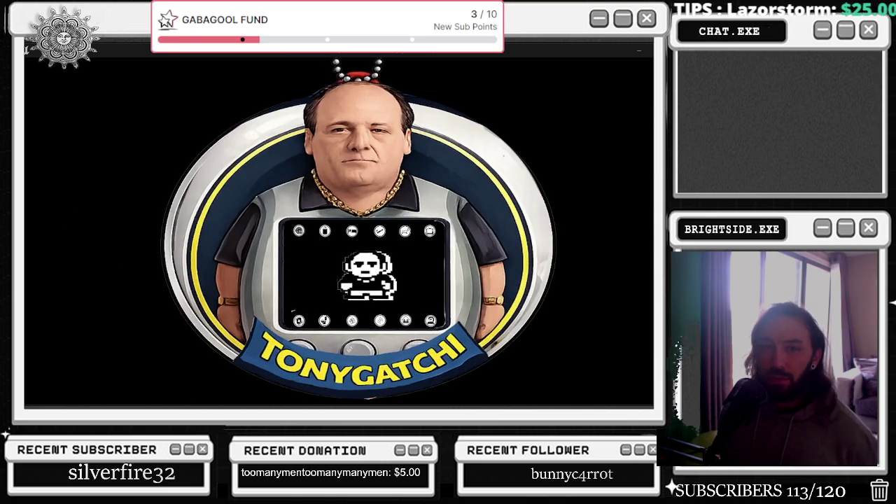
key(alt+Tab)
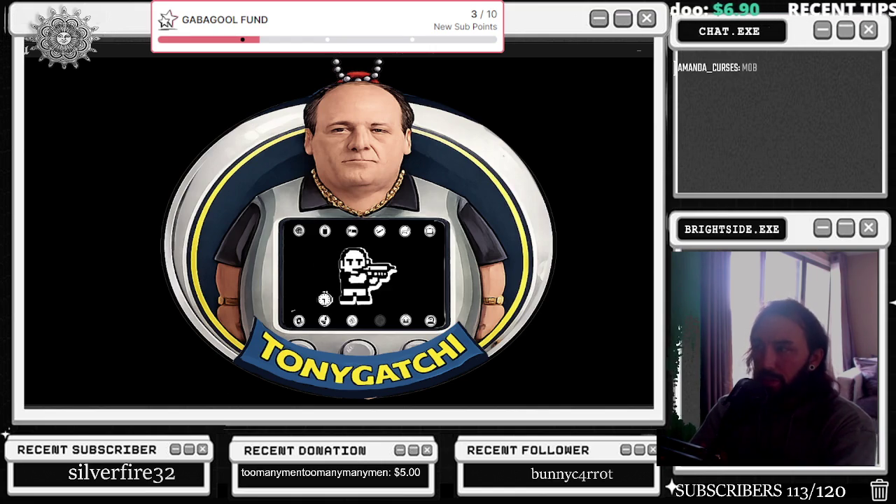
key(Escape)
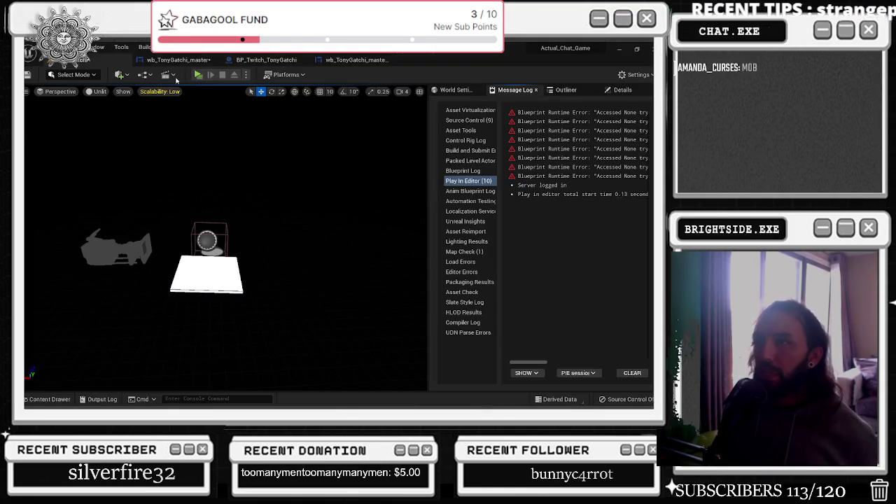
click(178, 59)
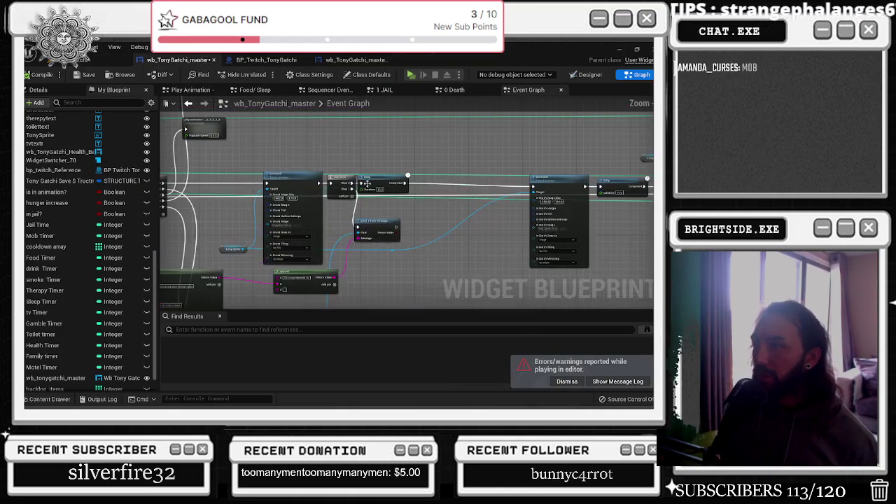
Pan to the 0 death collapsed node, open it, then go back to the main Event Graph
scroll(365, 182, up, 2)
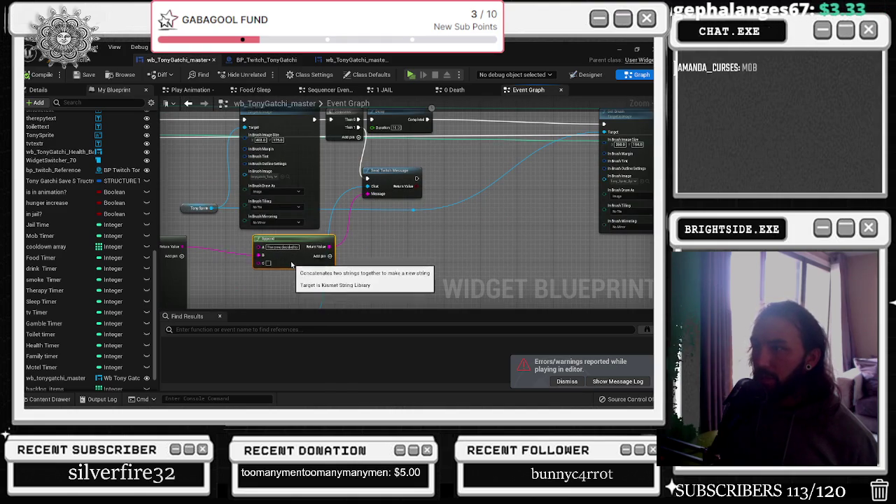
scroll(211, 197, down, 2)
mouse_move(211, 196)
mouse_down()
mouse_move(267, 241)
mouse_move(264, 294)
mouse_move(276, 119)
mouse_move(277, 190)
mouse_up()
double_click(276, 190)
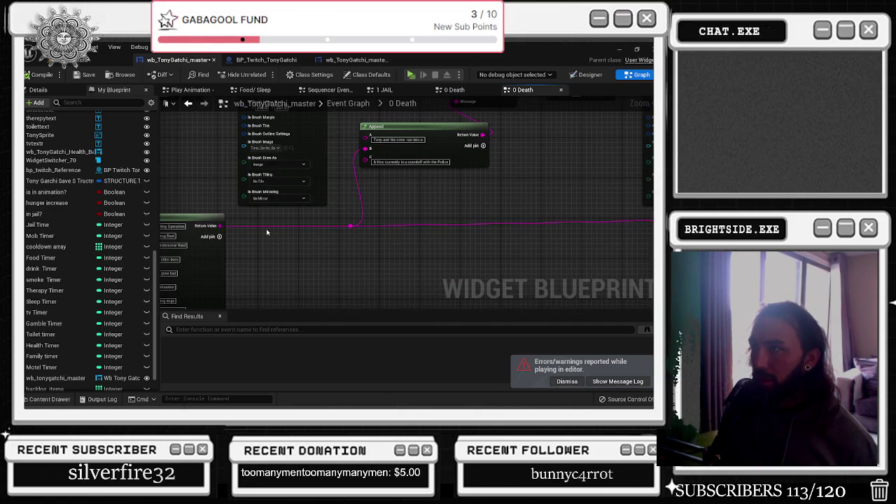
scroll(267, 232, down, 3)
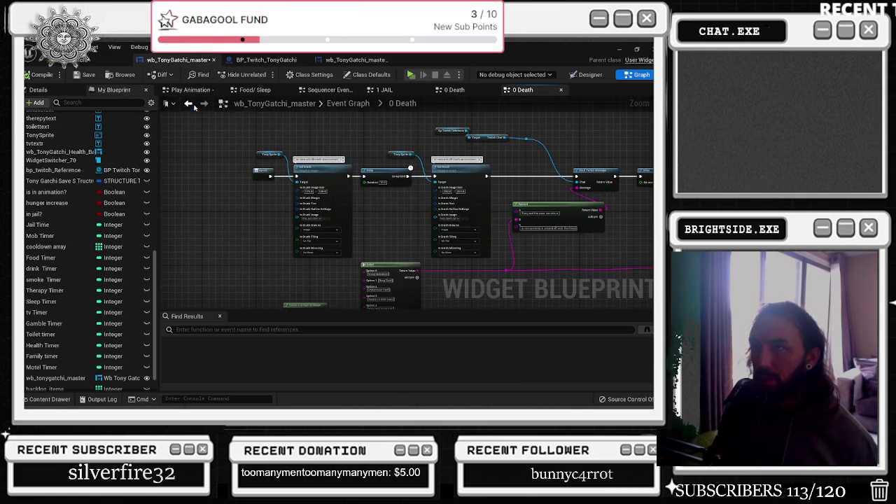
click(188, 103)
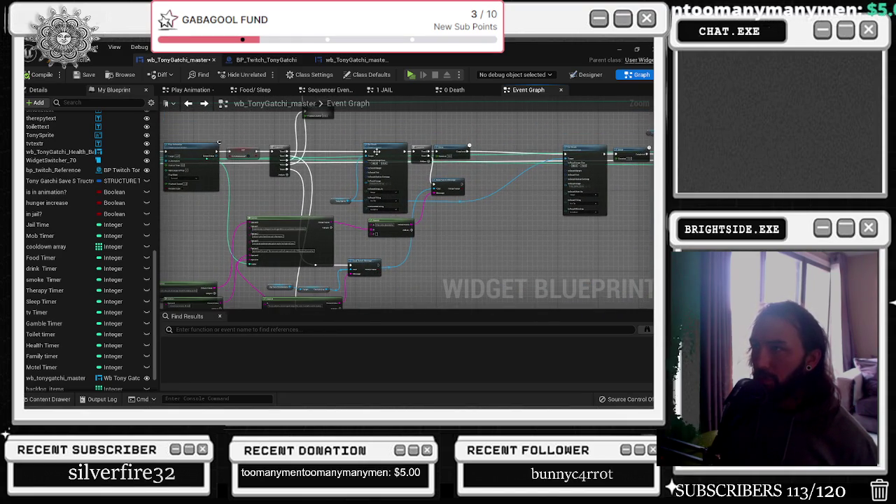
Zoom and pan the Event Graph to the Set Brush, Sequence, Delay and Send Twitch Message nodes
scroll(372, 152, up, 3)
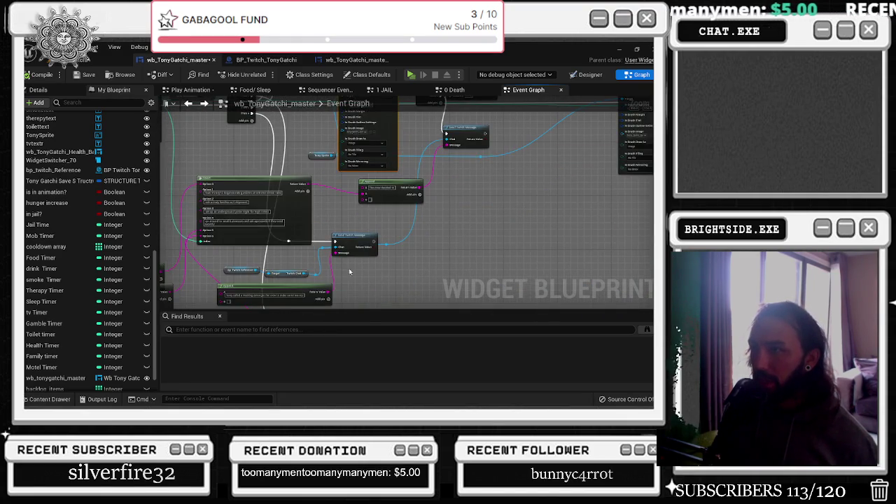
scroll(348, 267, up, 2)
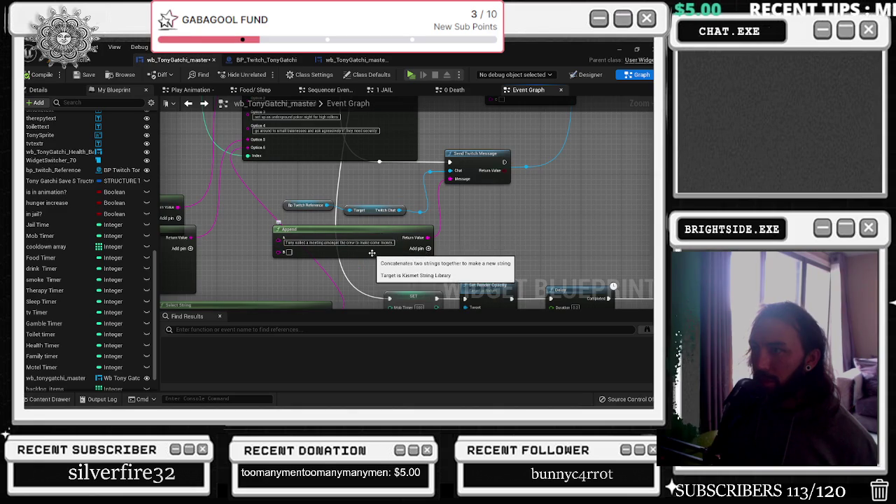
scroll(485, 171, down, 1)
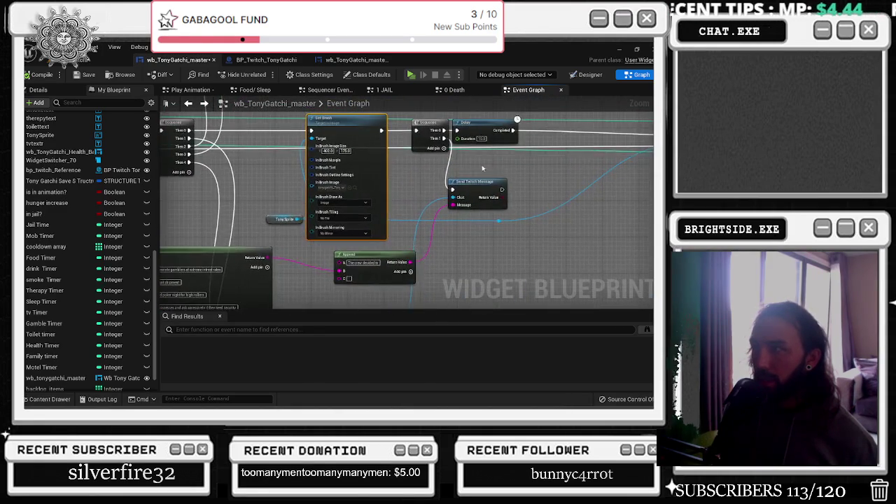
drag(485, 171, 345, 227)
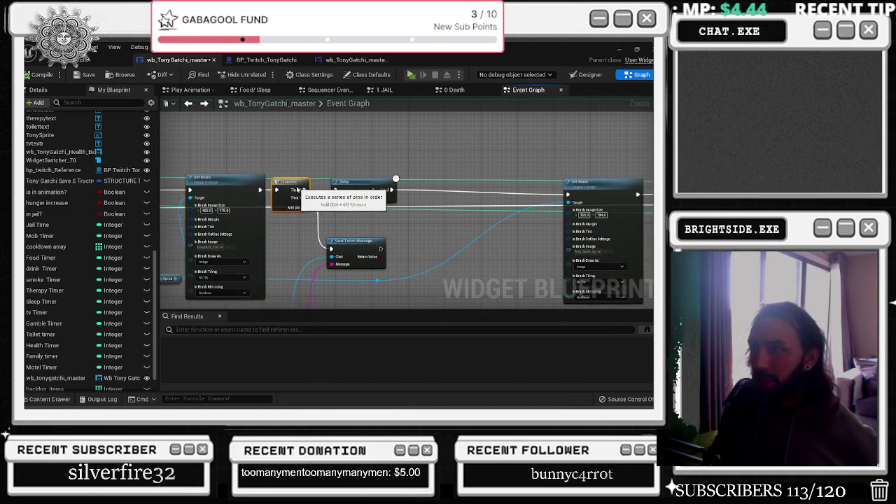
Wire the 10.0-second Delay between Set Brush and Sequence, then move Send Twitch Message and Append right
mouse_move(309, 190)
mouse_down()
mouse_move(426, 196)
mouse_move(430, 184)
mouse_up()
mouse_move(371, 182)
mouse_down()
mouse_move(314, 184)
mouse_move(568, 190)
mouse_up()
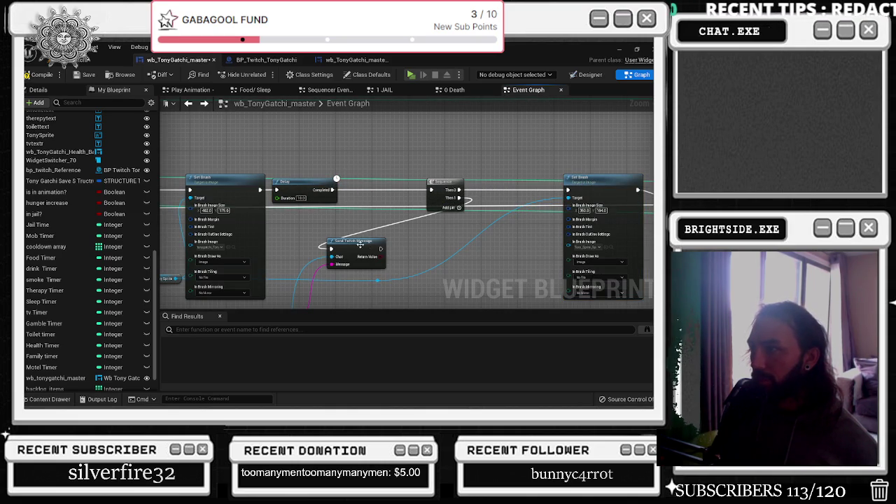
drag(364, 240, 518, 232)
mouse_move(418, 259)
mouse_down()
mouse_move(424, 210)
mouse_move(465, 140)
mouse_move(501, 133)
mouse_up()
mouse_move(340, 191)
mouse_down()
mouse_move(483, 180)
mouse_move(449, 196)
mouse_up()
click(356, 270)
drag(392, 211, 428, 162)
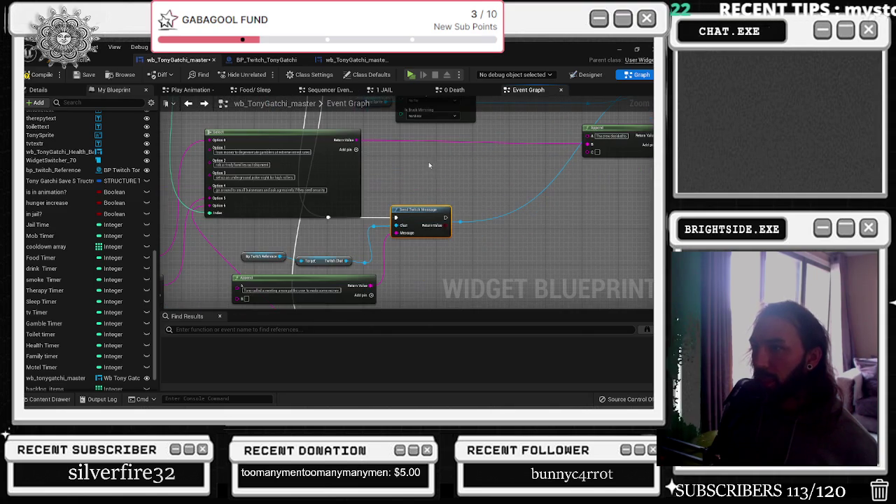
Save the widget blueprint, switch to the level editor, and start Play to test
click(89, 74)
click(81, 62)
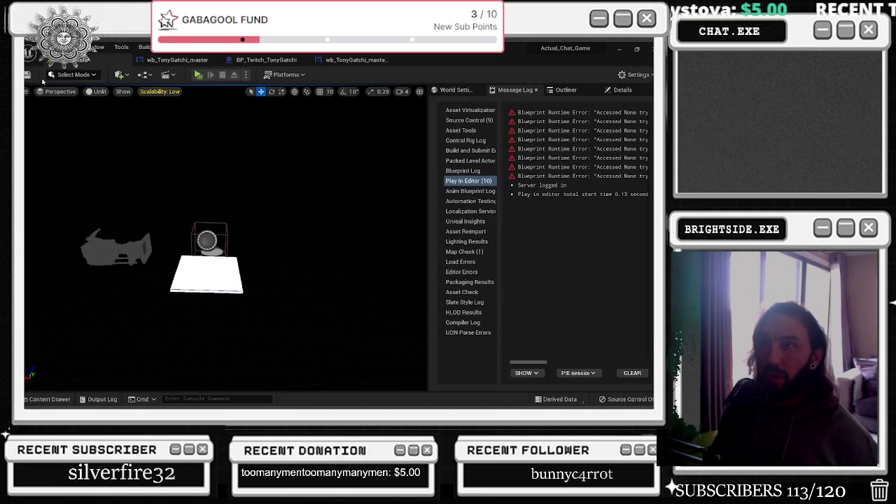
click(199, 75)
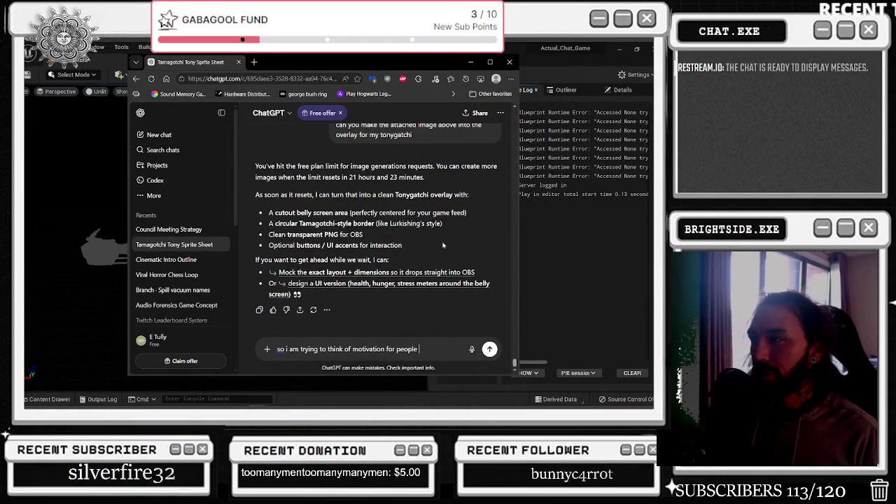
Send ChatGPT a prompt citing Lurkfishing's coins and asking what viewers could accumulate with Tony
key(BackSpace)
text(e indi)
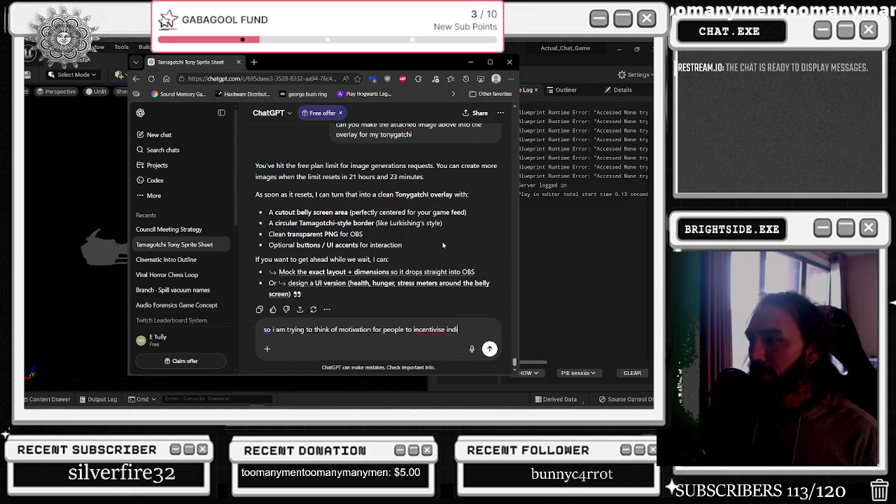
text(viduals to participate in t)
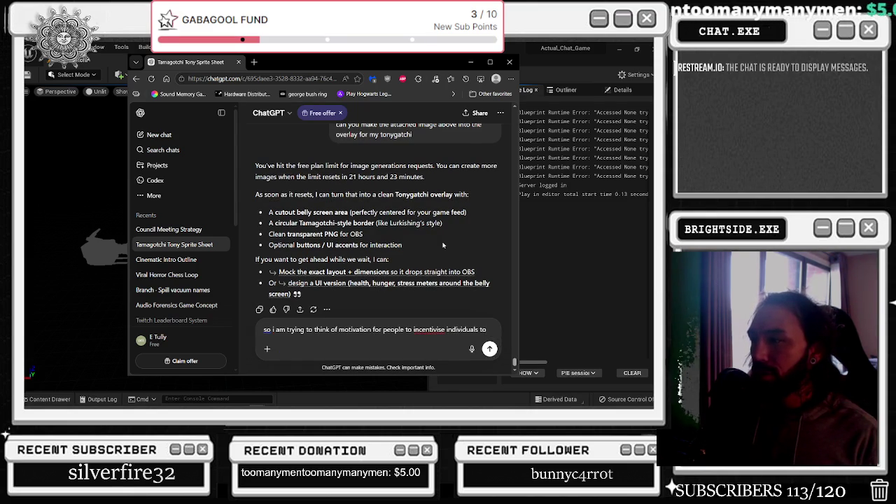
text(he tonygatchi,)
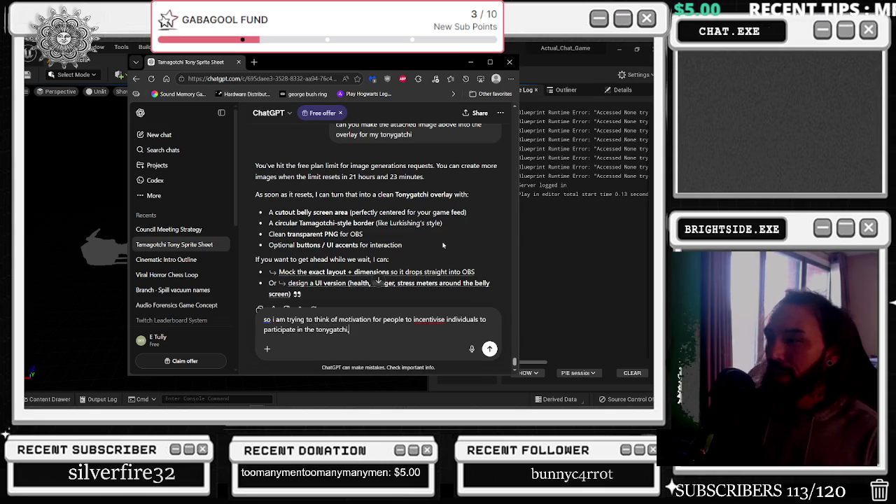
text( in lurkfishing you accu)
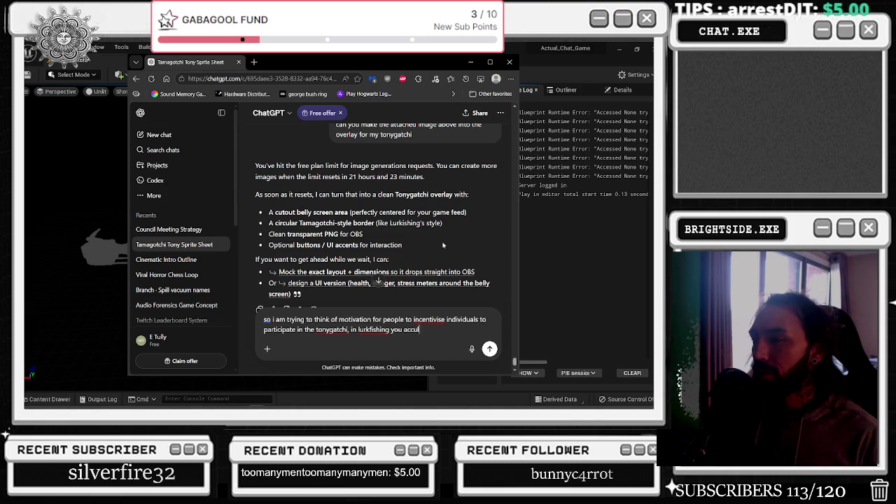
text(coins )
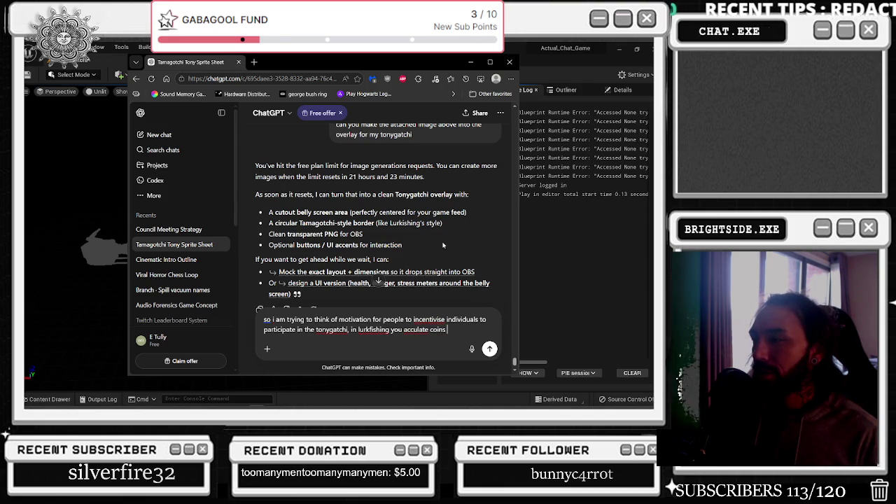
text(that )
text(dont end up m)
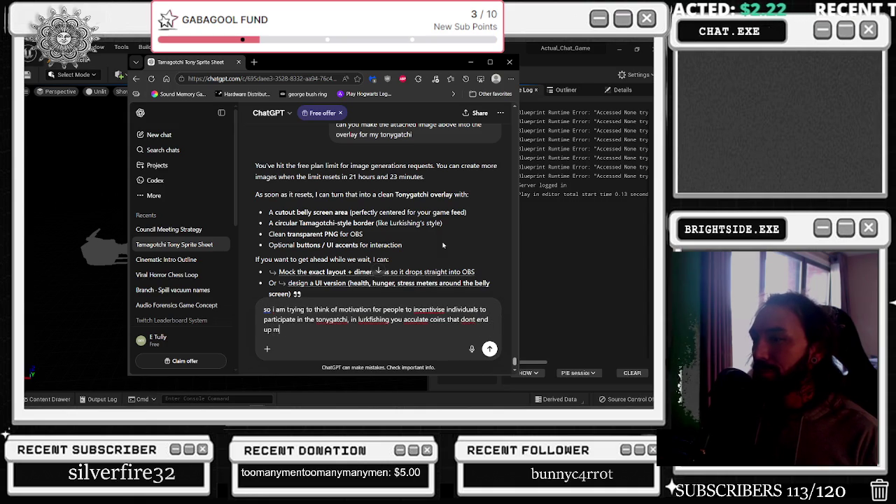
text(doing anyth)
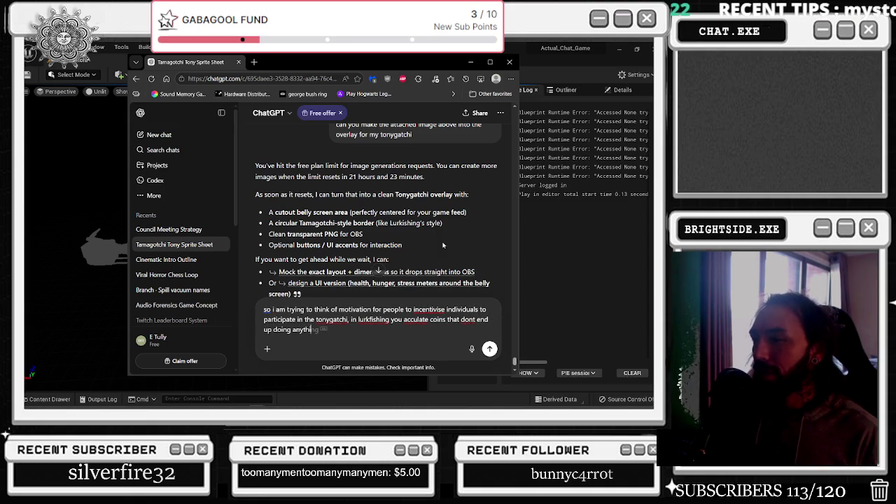
text(ing but it is st)
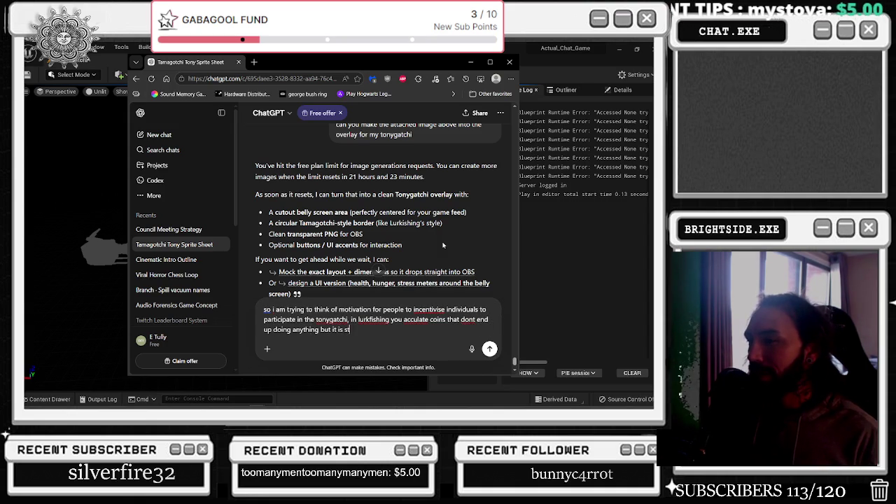
text(ill motiv)
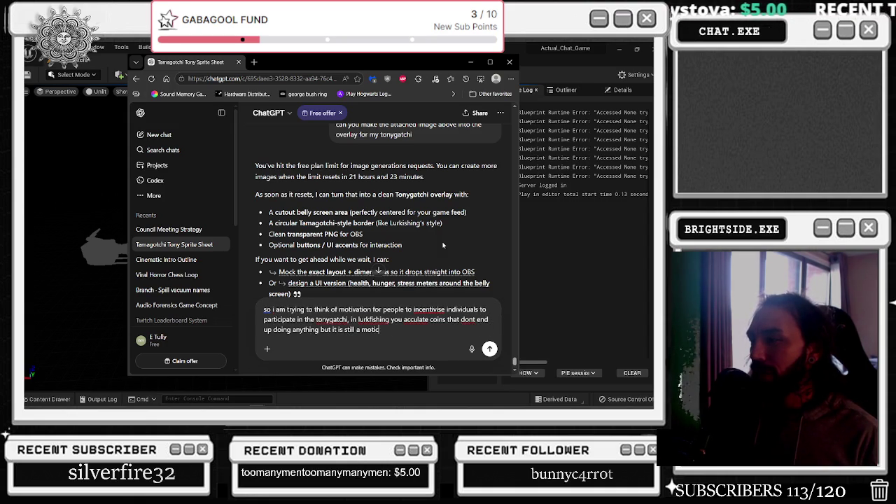
text(or )
text(or people to )
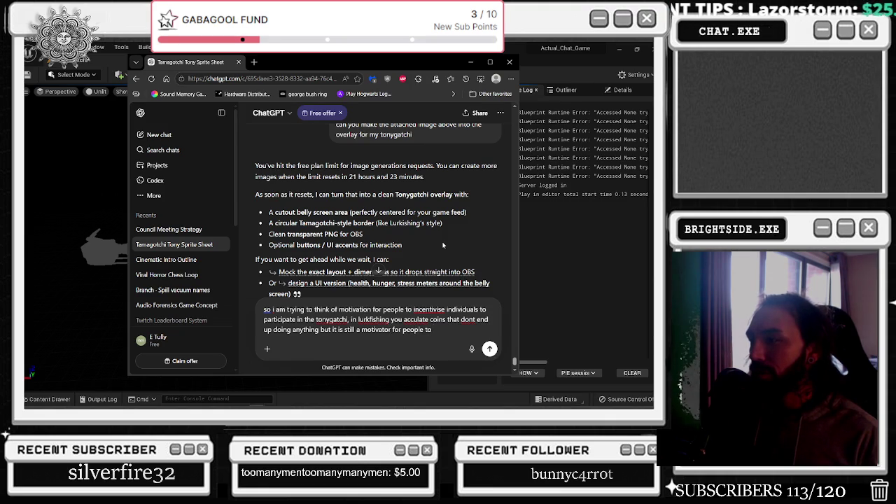
text(fish and engage.)
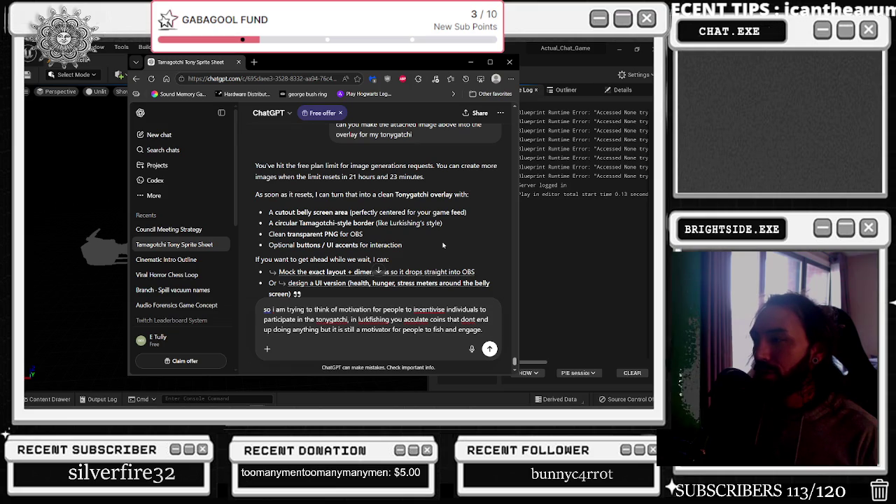
key(shift+Return)
text(What are some ideas of tyh)
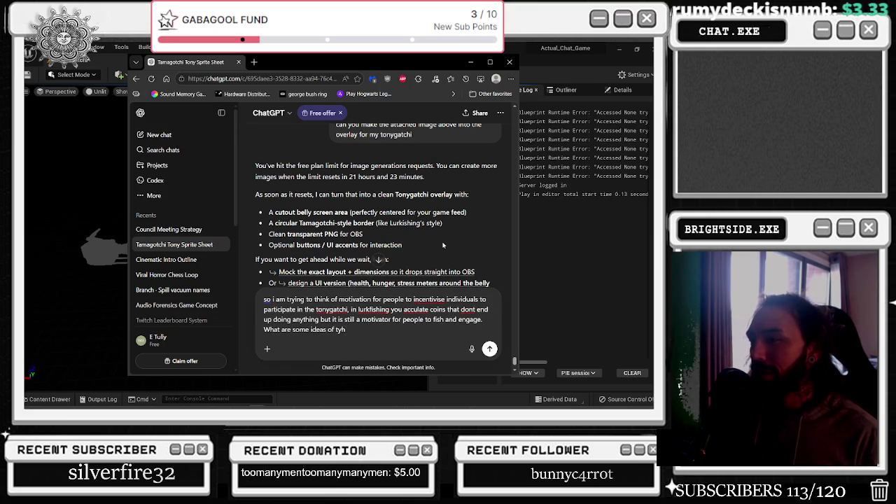
key(BackSpace)
key(BackSpace)
text(hings people can accum)
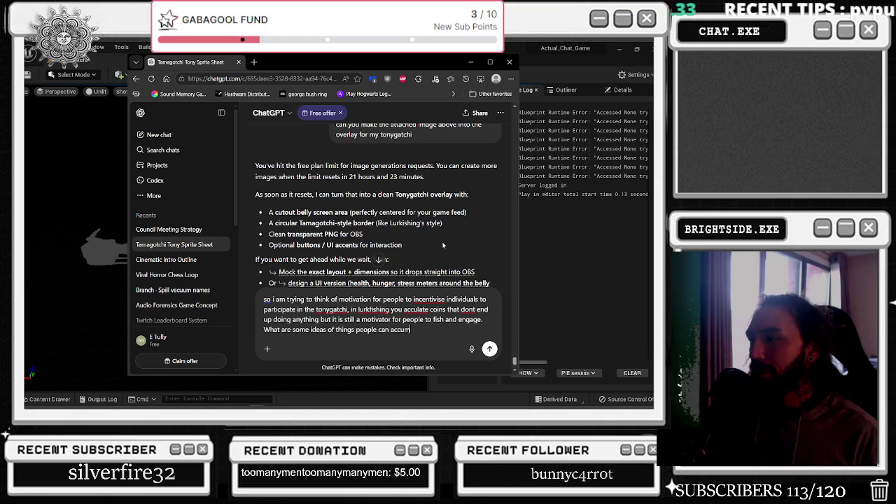
text(ulate when )
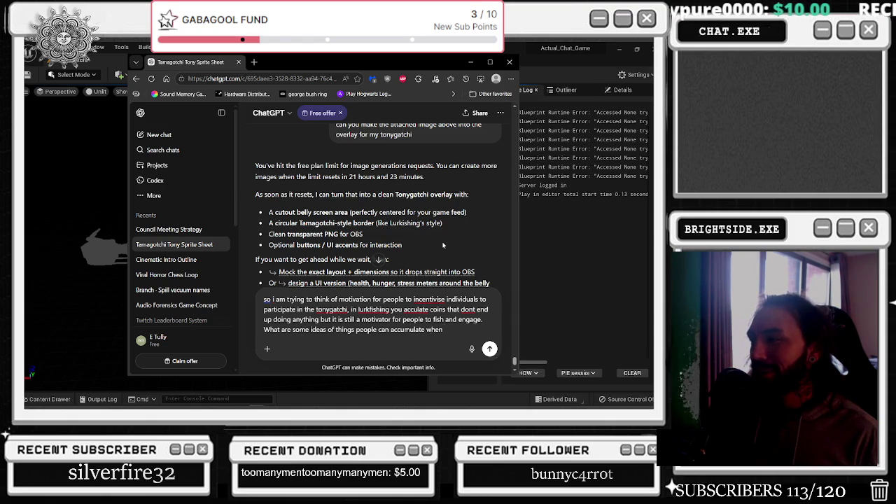
text(racting with tony)
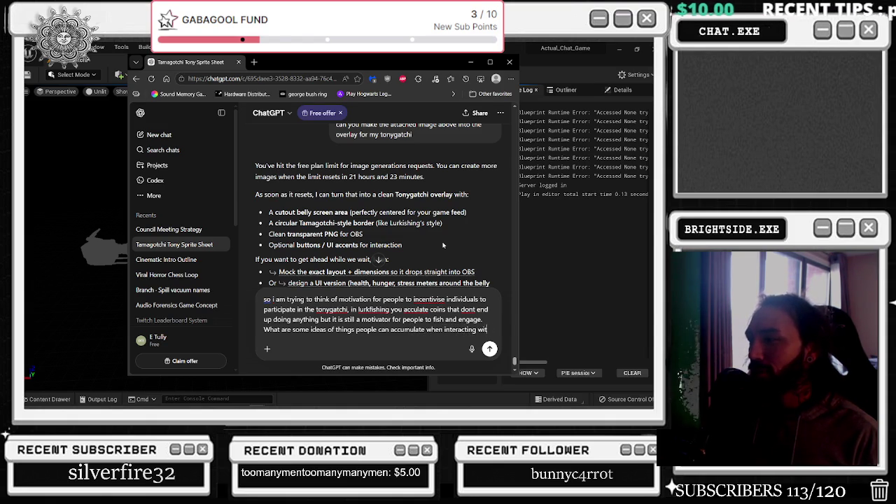
key(Return)
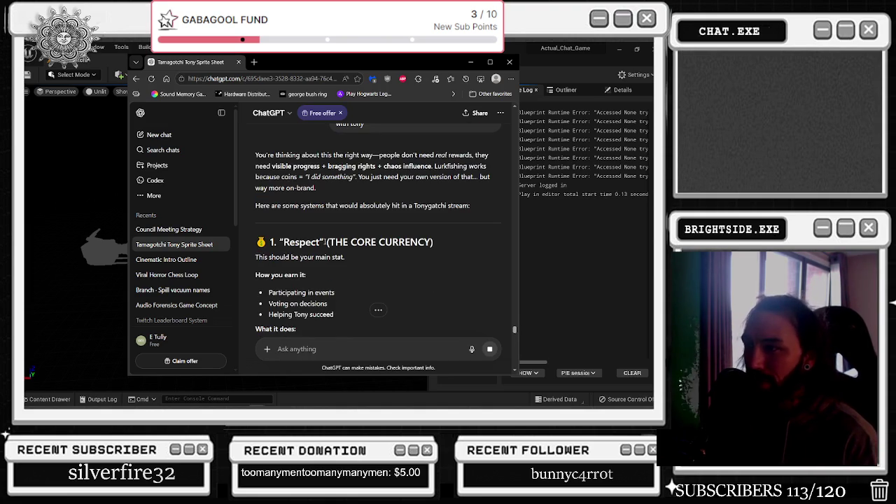
Highlight the Respect core currency, how-to-earn, leaderboard and Associate-to-Made Guy title lines
mouse_move(256, 242)
mouse_down()
mouse_move(424, 242)
mouse_move(436, 255)
mouse_move(434, 241)
mouse_up()
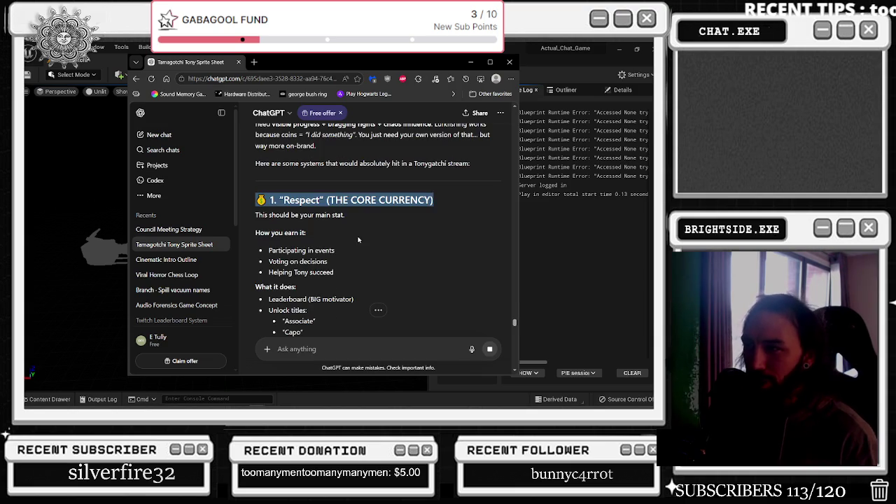
triple_click(334, 236)
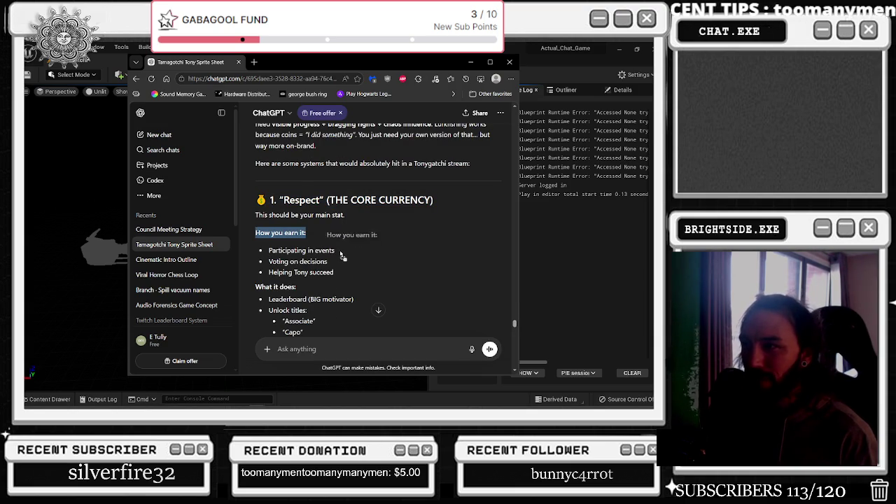
click(313, 270)
drag(334, 272, 261, 245)
scroll(281, 258, down, 1)
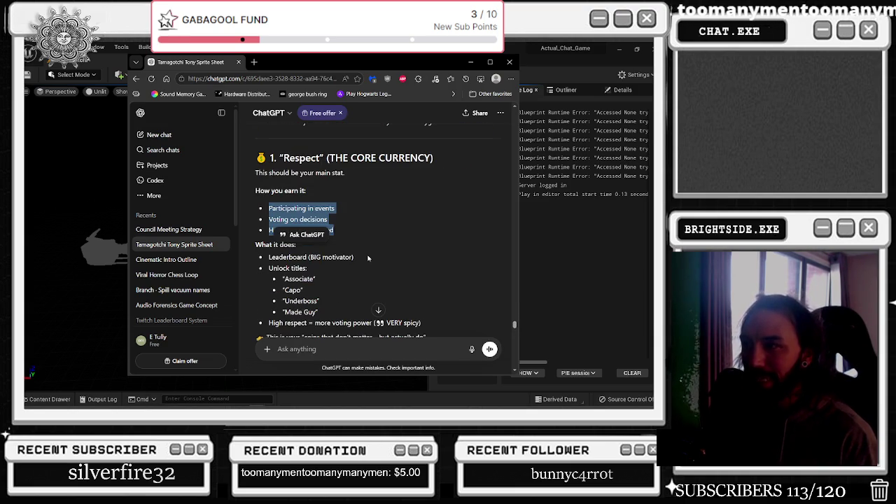
triple_click(281, 257)
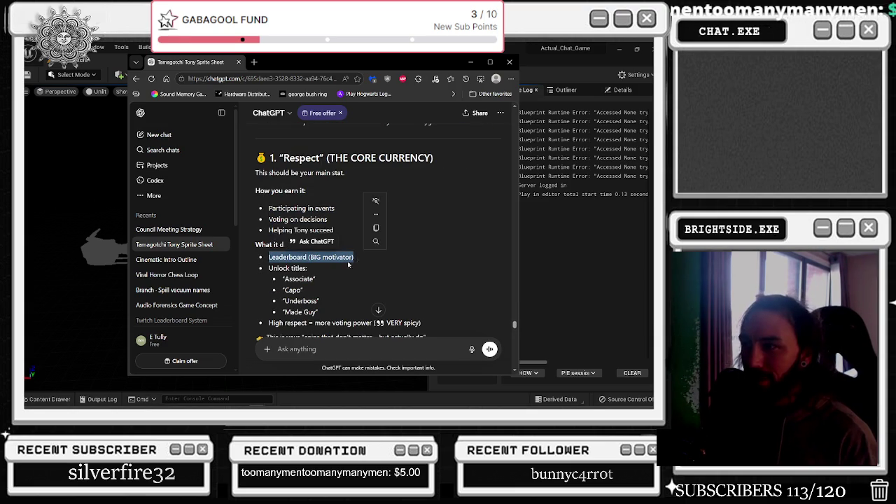
drag(308, 268, 260, 271)
triple_click(299, 279)
triple_click(293, 290)
triple_click(301, 301)
triple_click(300, 311)
Try quoting the Made Guy title and the 'Chat earned $4,200' line, then drop the quote
scroll(308, 308, down, 1)
click(304, 300)
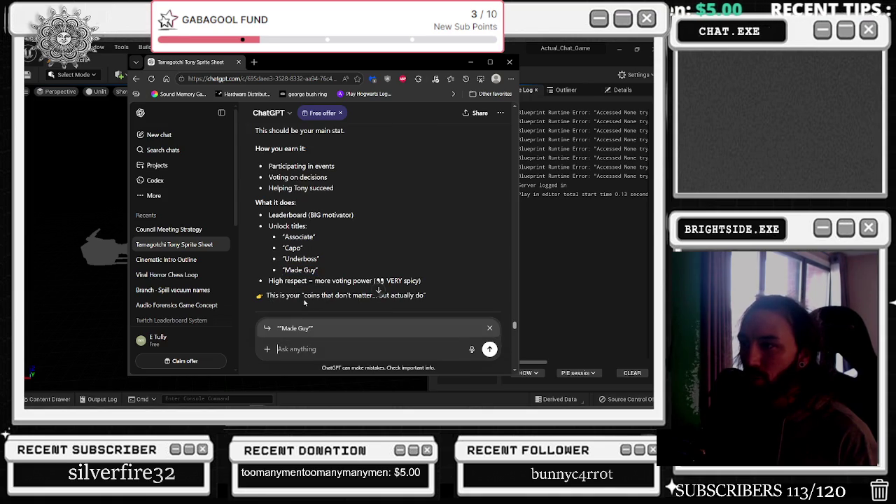
scroll(341, 277, down, 3)
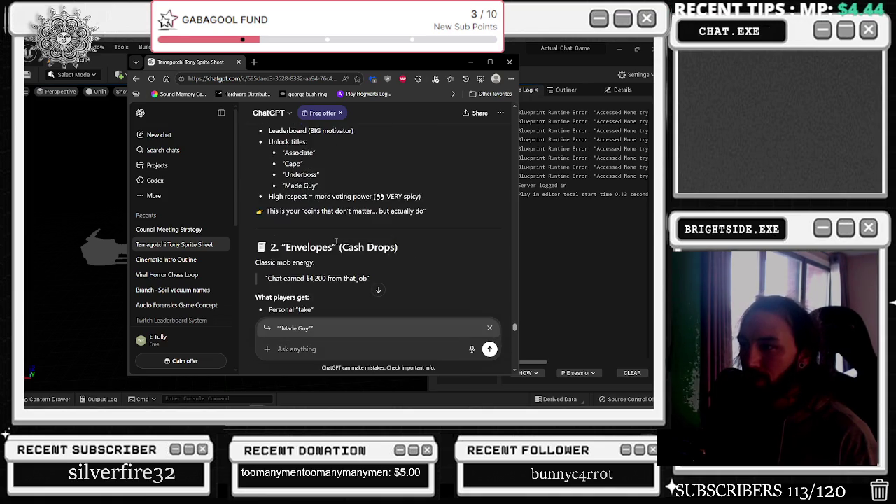
drag(291, 204, 393, 216)
click(315, 236)
triple_click(315, 236)
click(310, 266)
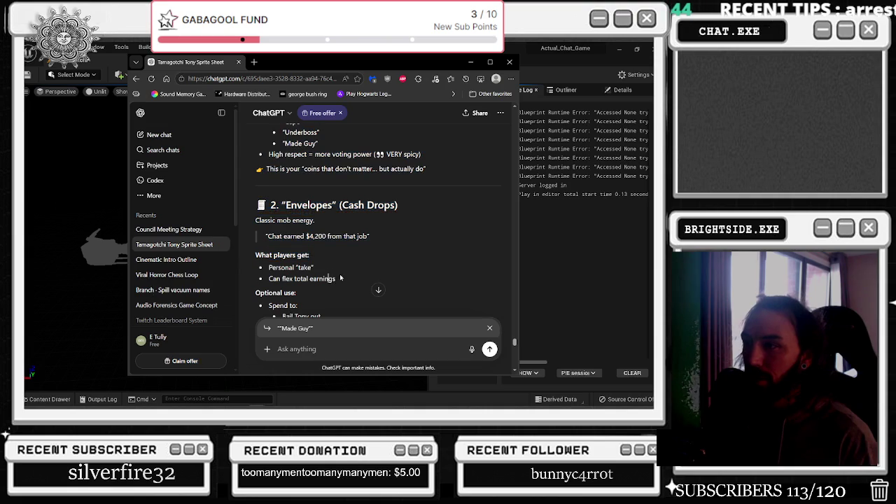
click(491, 329)
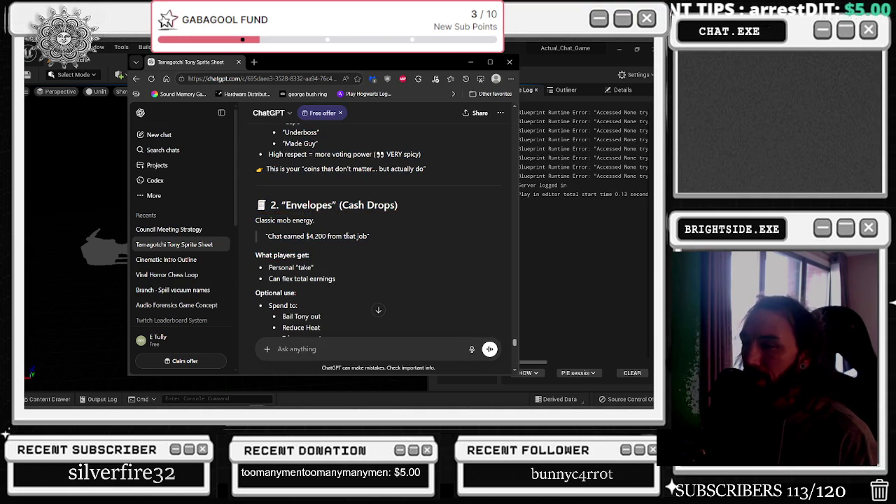
scroll(346, 236, down, 3)
Read on through the Heat Contributions section and the remaining currency suggestions
drag(389, 248, 261, 248)
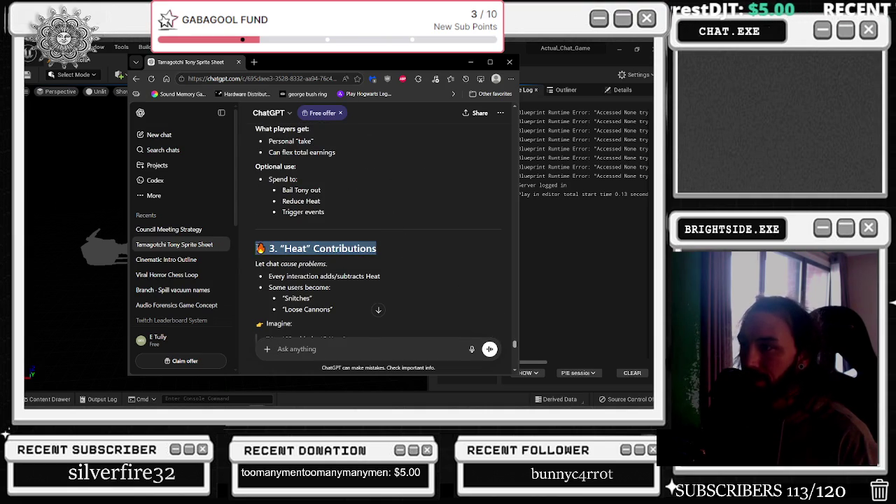
drag(389, 266, 248, 268)
double_click(276, 287)
scroll(280, 280, down, 2)
scroll(285, 258, down, 2)
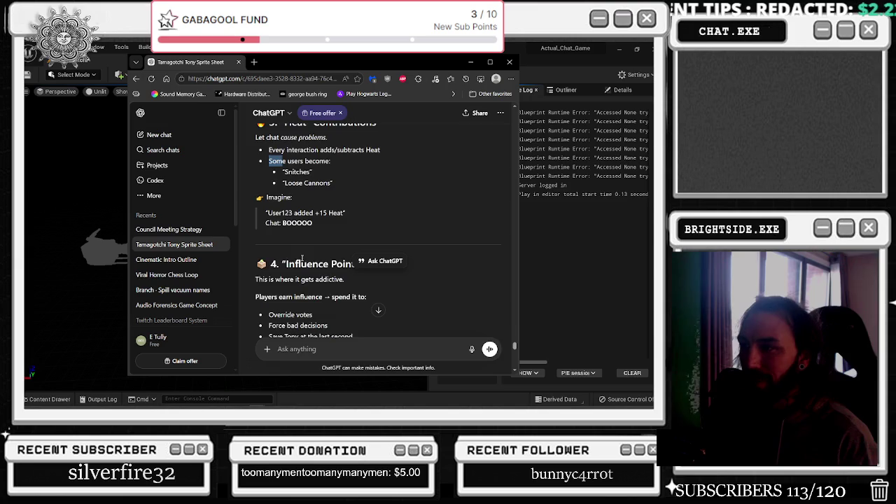
scroll(294, 220, down, 4)
drag(280, 210, 346, 210)
scroll(319, 237, down, 2)
scroll(319, 237, down, 5)
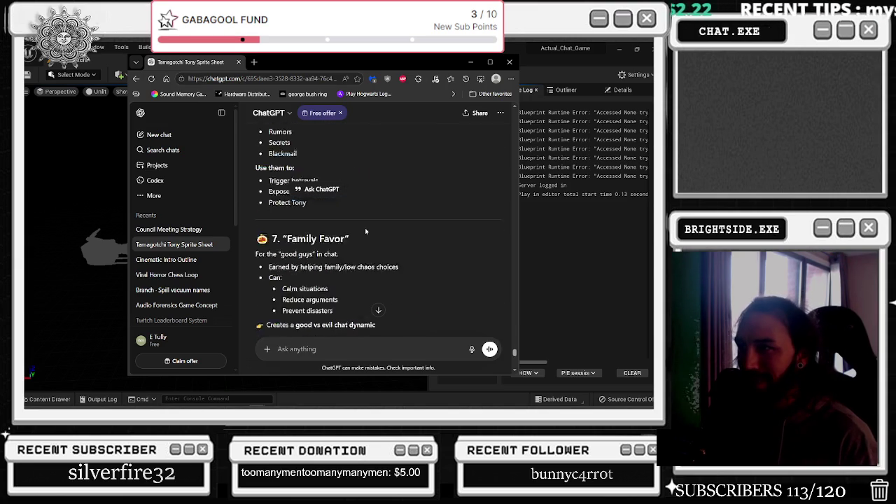
scroll(387, 235, down, 1)
drag(282, 277, 418, 277)
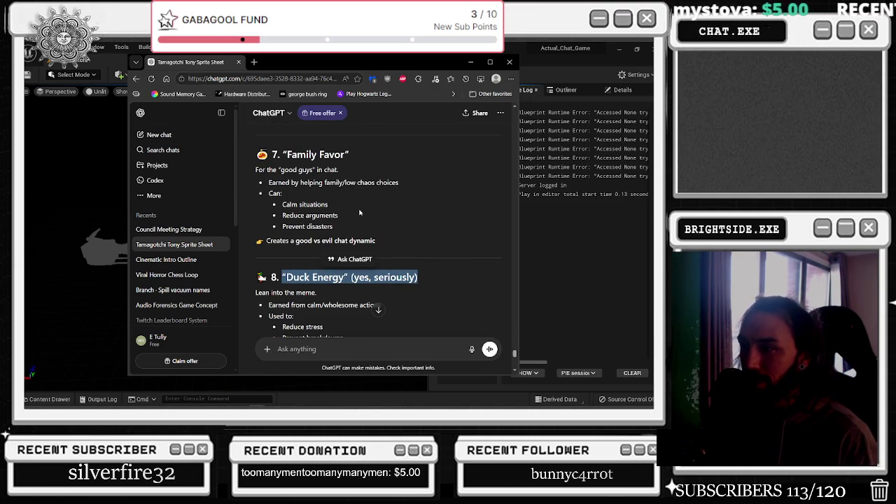
scroll(359, 212, down, 4)
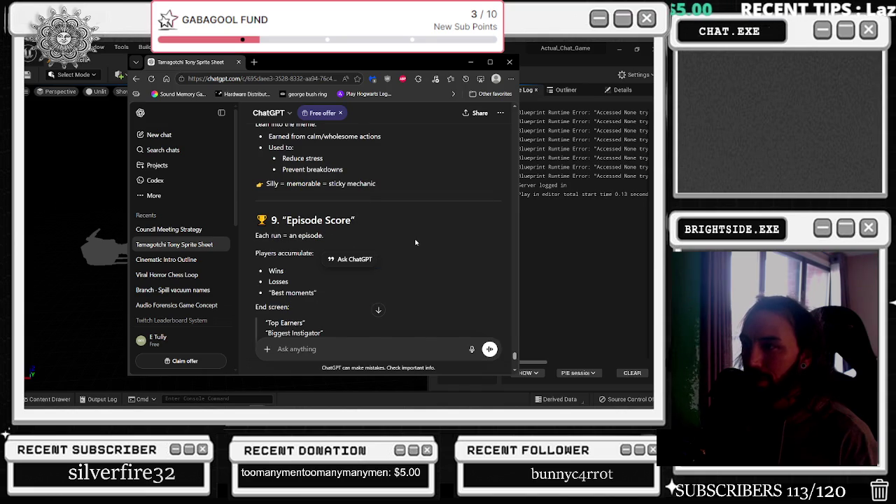
scroll(416, 242, down, 4)
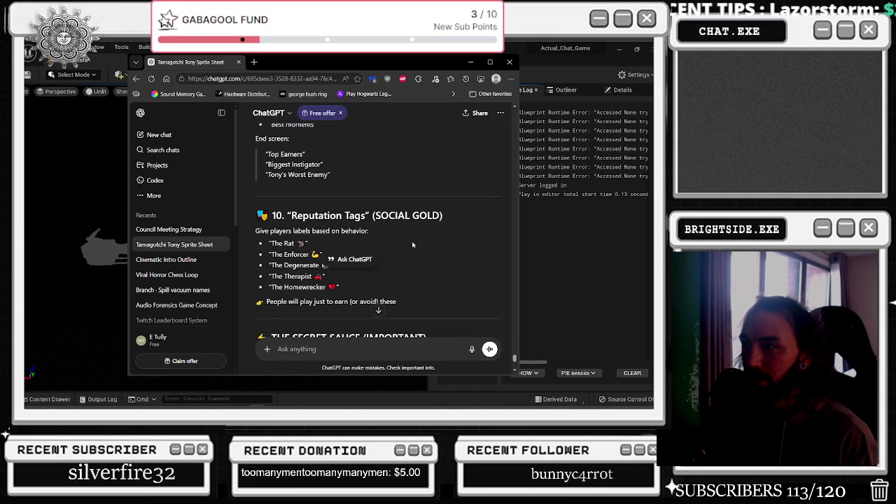
scroll(410, 241, up, 5)
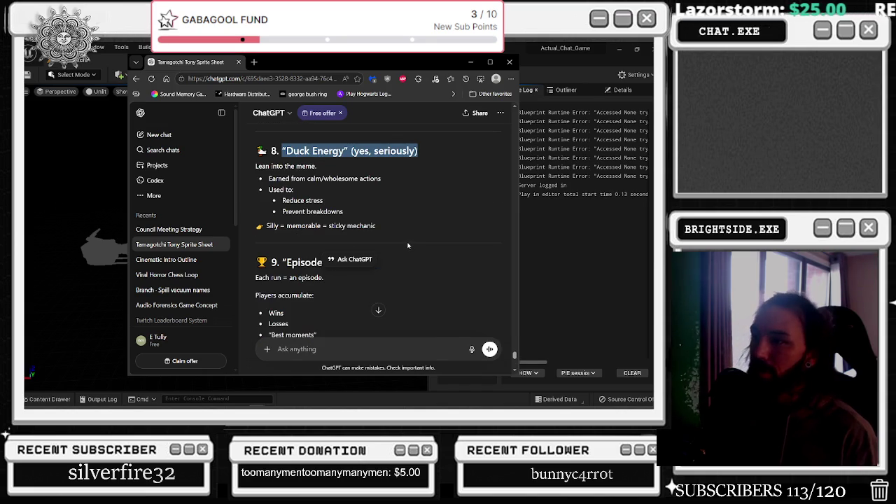
scroll(407, 242, down, 1)
scroll(405, 243, down, 4)
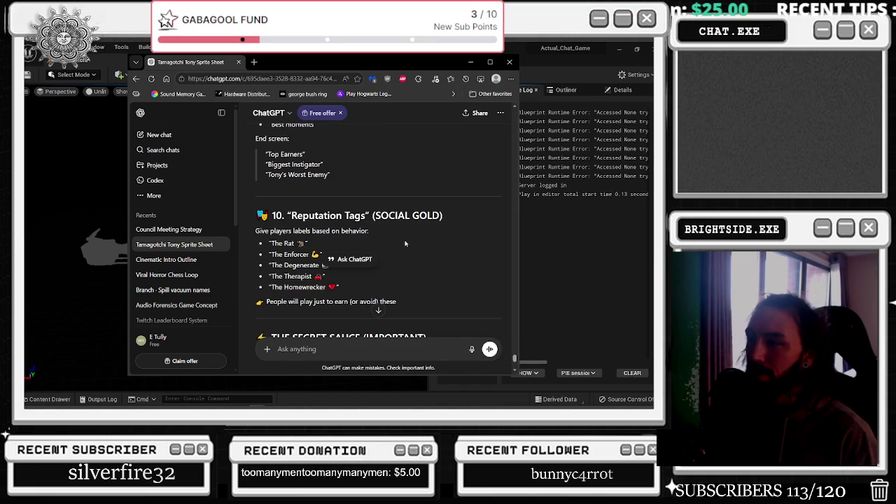
scroll(405, 243, down, 4)
scroll(443, 264, down, 1)
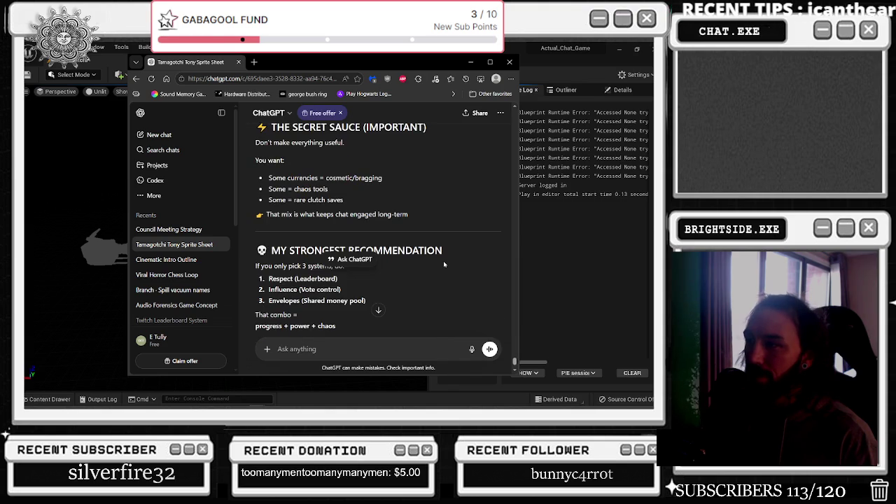
Highlight the Respect (Leaderboard) recommendation and the Associate, Capo and Underboss titles
drag(269, 278, 339, 279)
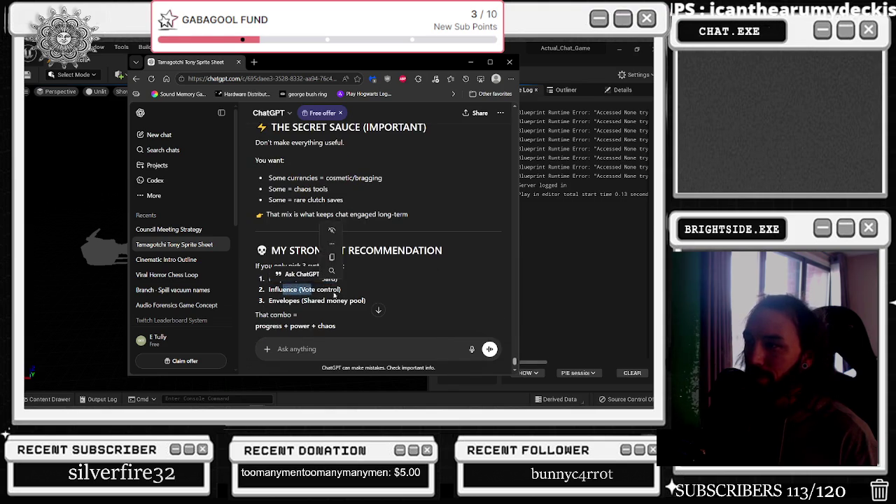
scroll(378, 297, up, 10)
scroll(378, 298, up, 15)
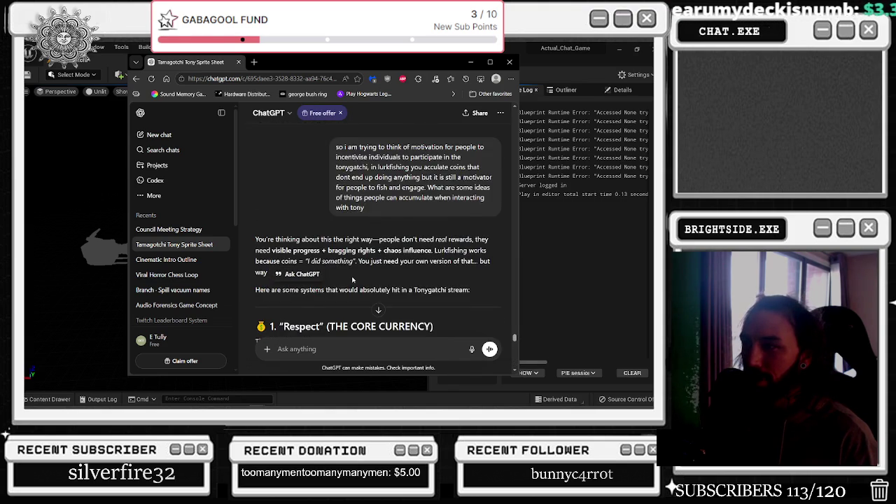
scroll(352, 279, down, 3)
drag(297, 204, 392, 202)
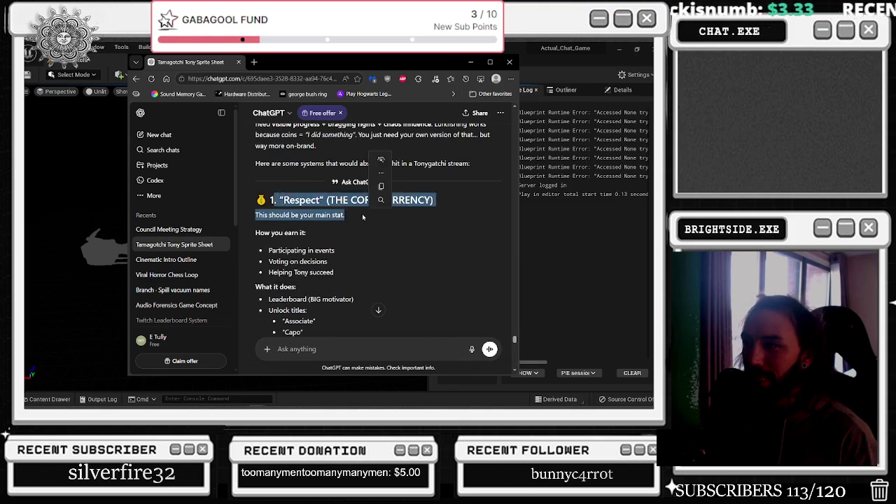
scroll(336, 245, down, 1)
scroll(336, 266, up, 1)
triple_click(298, 279)
triple_click(292, 289)
triple_click(301, 300)
click(301, 300)
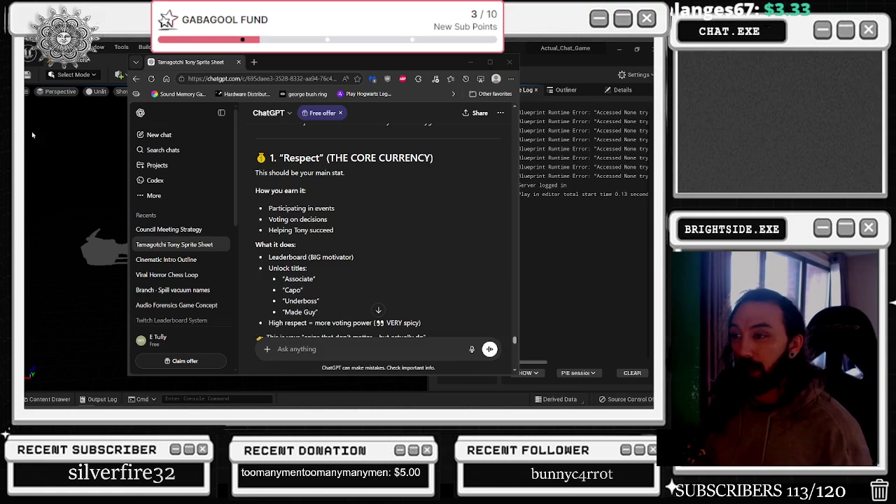
Bring the Unreal editor forward on the wb_TonyGatchi_master widget graph
scroll(161, 173, down, 1)
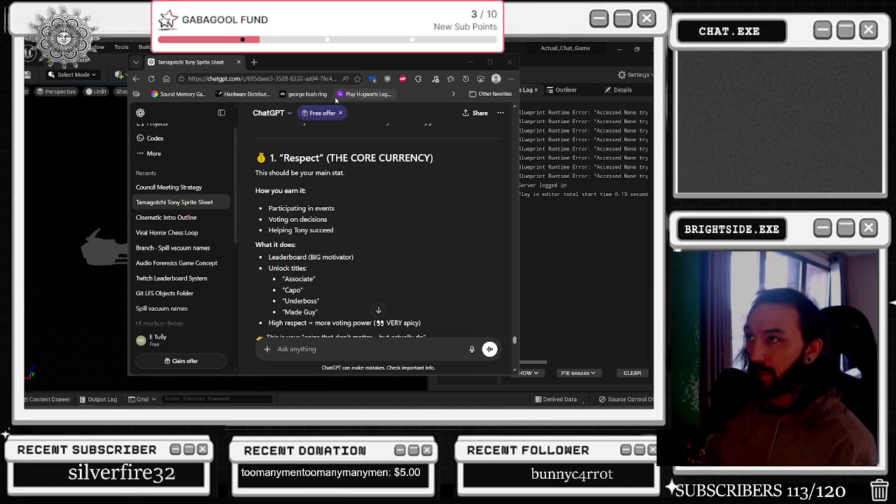
click(573, 265)
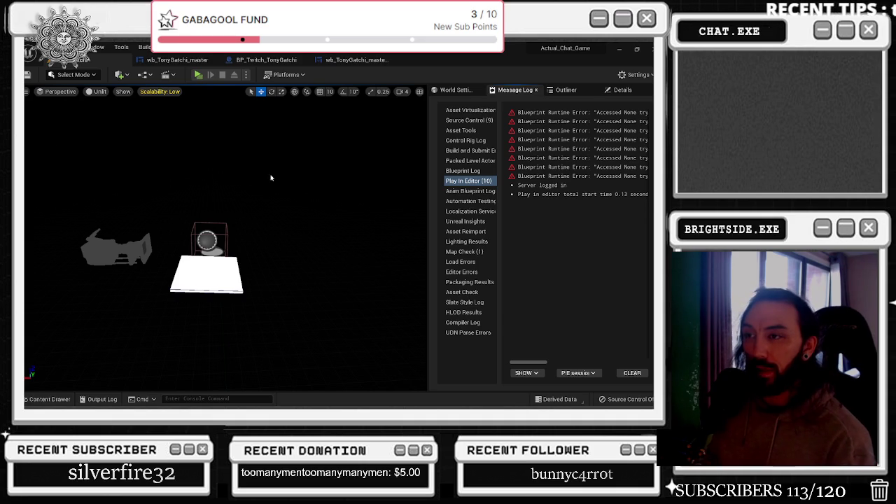
click(177, 59)
Navigate the wb_TonyGatchi_master Event Graph to the 0 Death collapsed node and step into it
scroll(319, 122, down, 3)
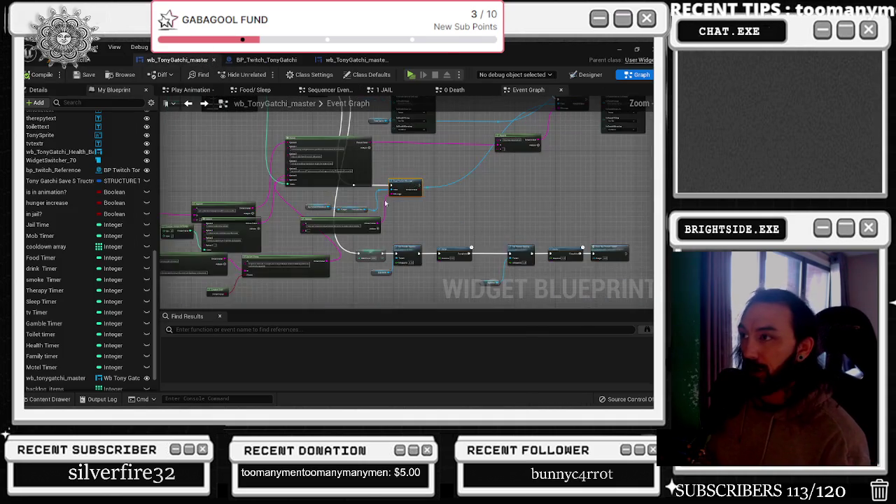
scroll(343, 150, up, 3)
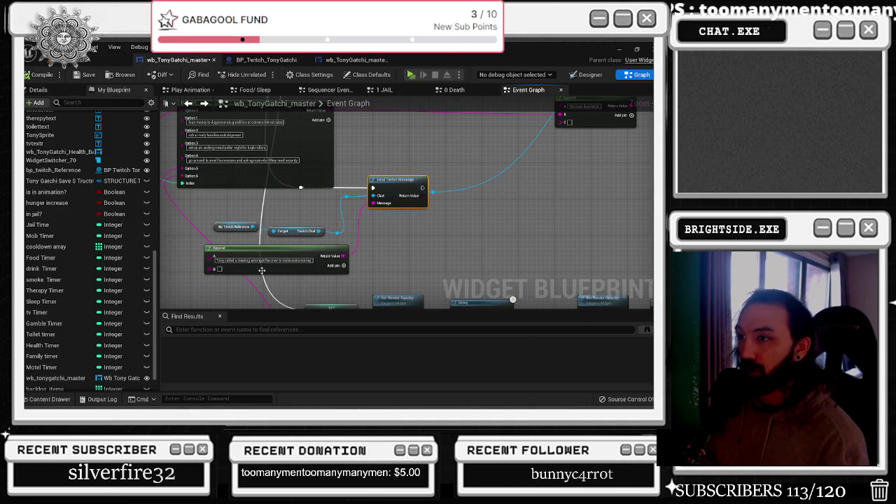
scroll(420, 179, down, 5)
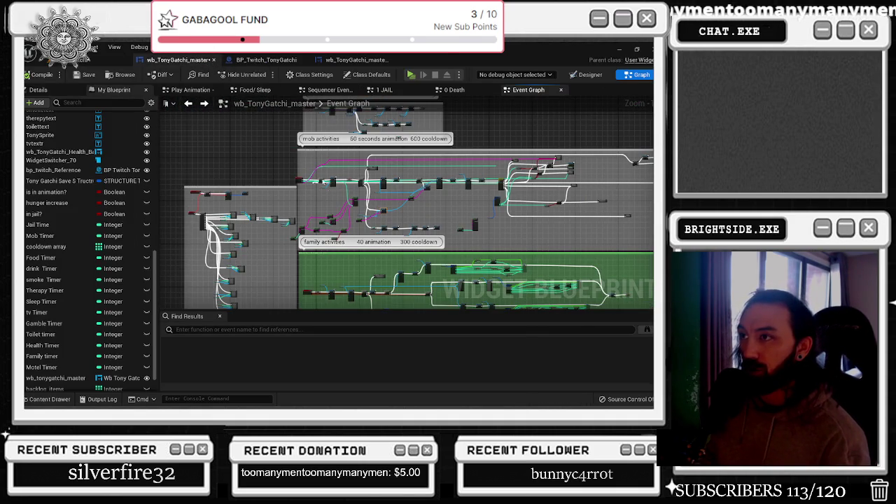
drag(424, 181, 259, 221)
scroll(300, 185, up, 4)
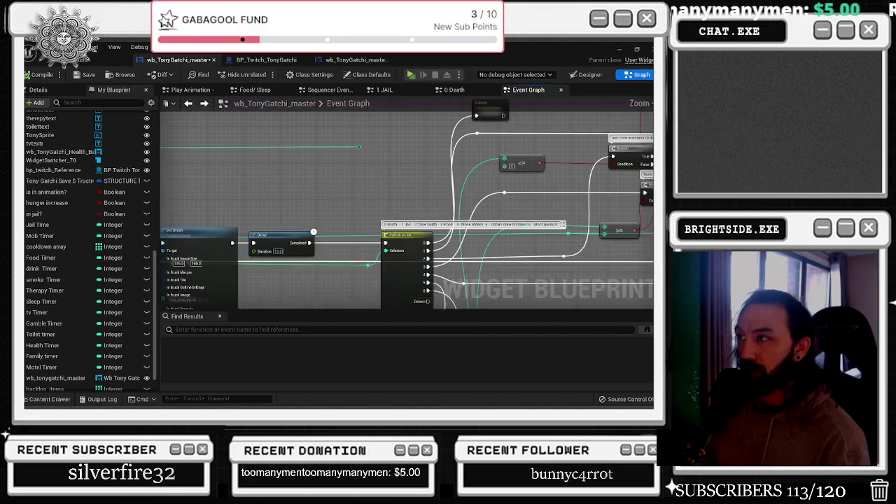
double_click(304, 203)
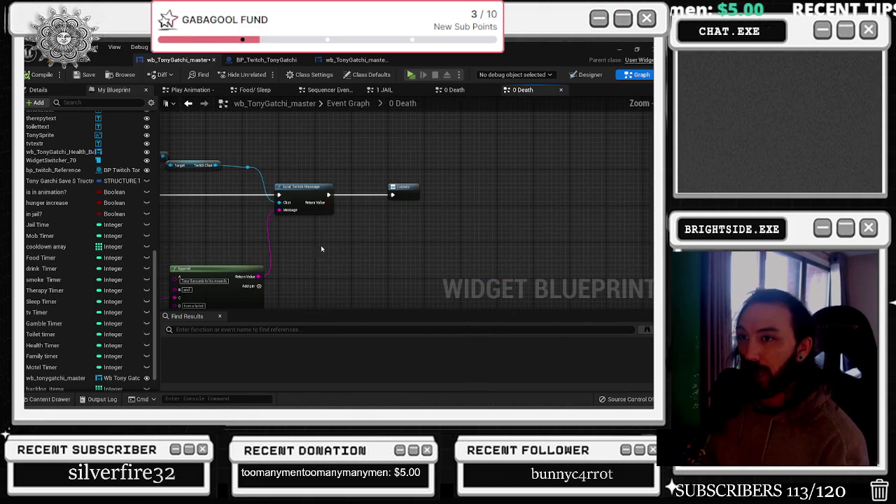
scroll(73, 329, down, 2)
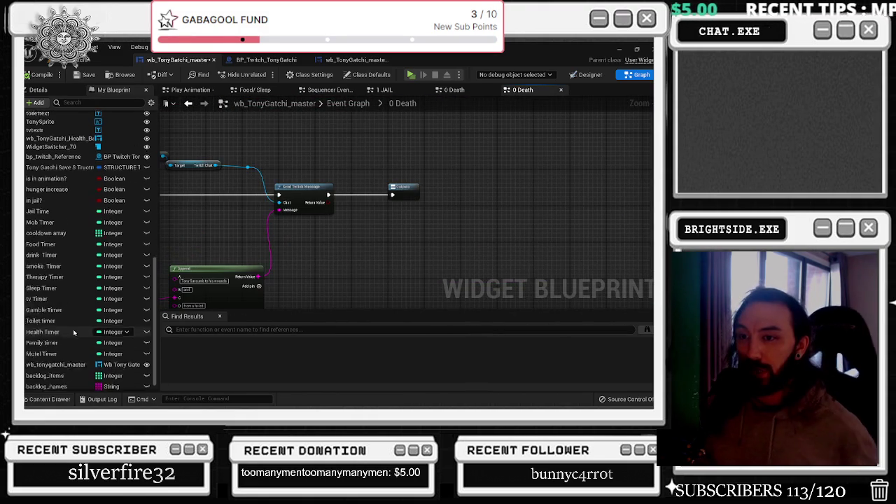
scroll(147, 142, up, 5)
scroll(147, 142, up, 5)
Add a Boolean variable named 'dead' and shift the Outputs node right to make room
click(147, 134)
click(91, 128)
text(dead)
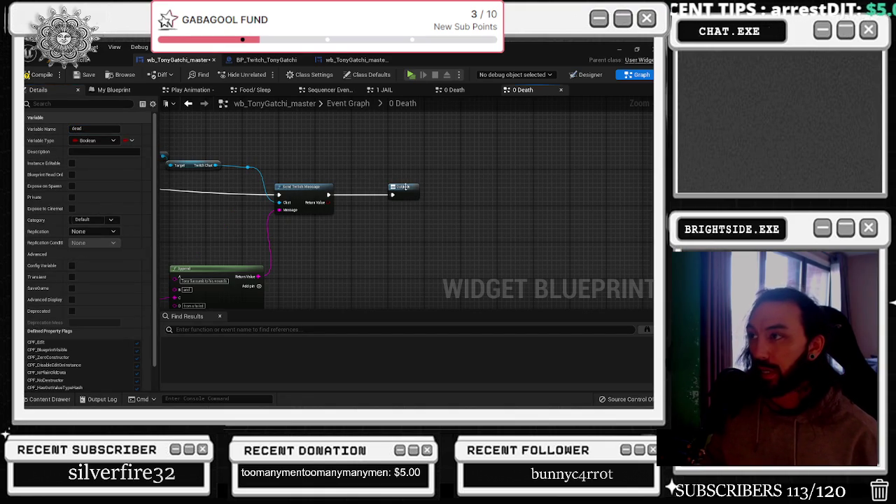
drag(404, 187, 453, 187)
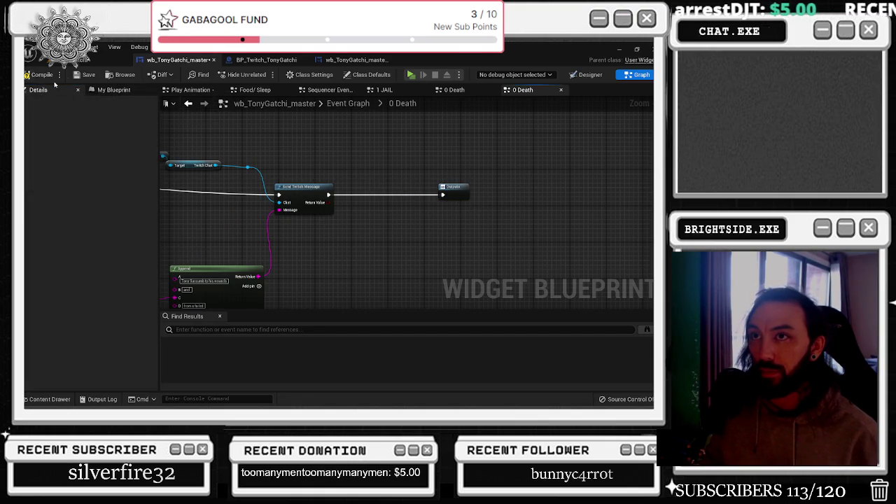
Place a SET dead node before Outputs, tick it true, and return to the main Event Graph
click(112, 90)
scroll(71, 249, down, 3)
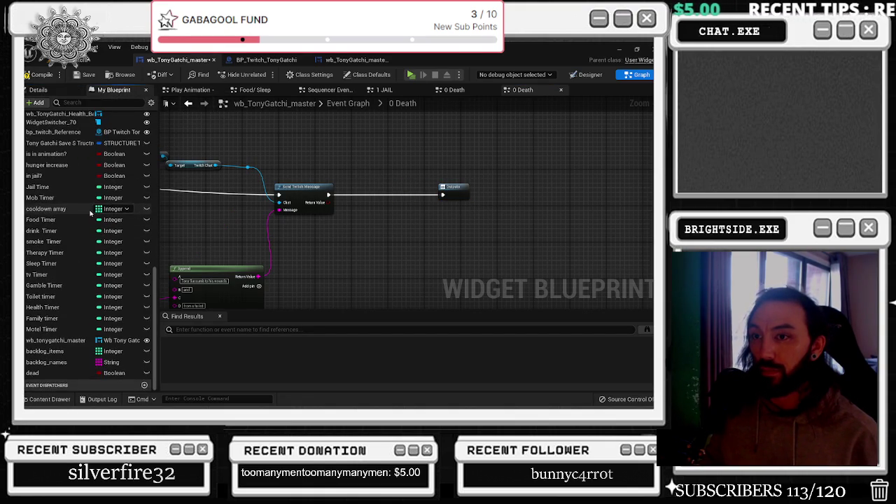
mouse_move(33, 373)
mouse_down()
mouse_move(336, 210)
mouse_move(326, 195)
mouse_up()
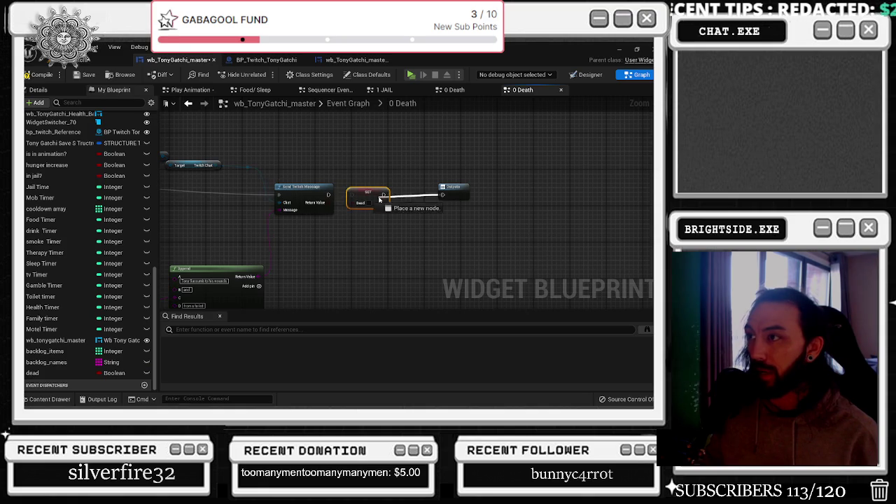
click(364, 182)
click(369, 203)
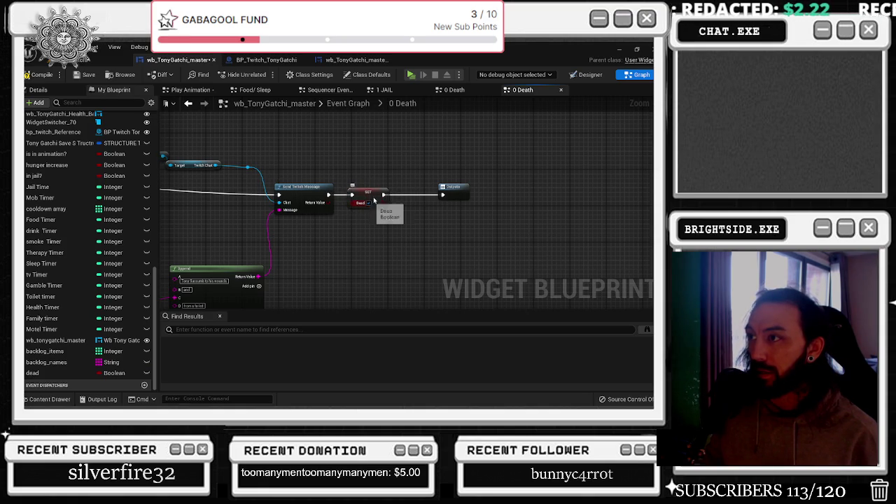
key(alt+Left)
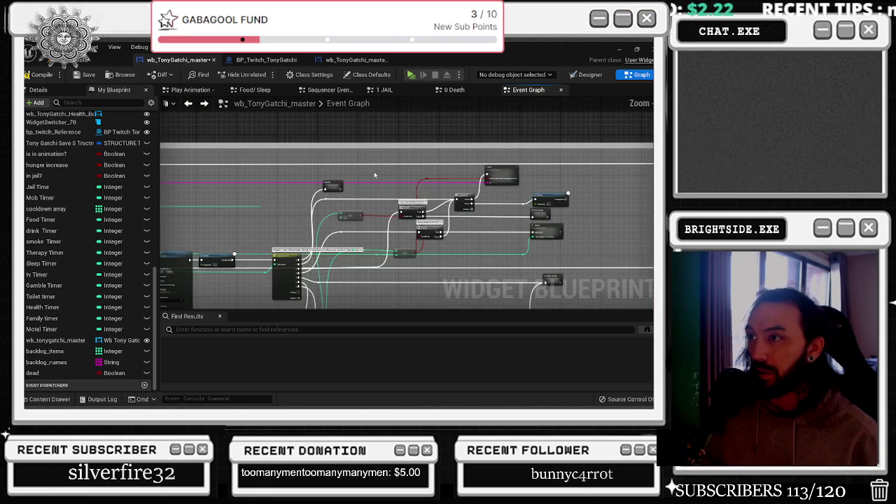
scroll(486, 175, up, 4)
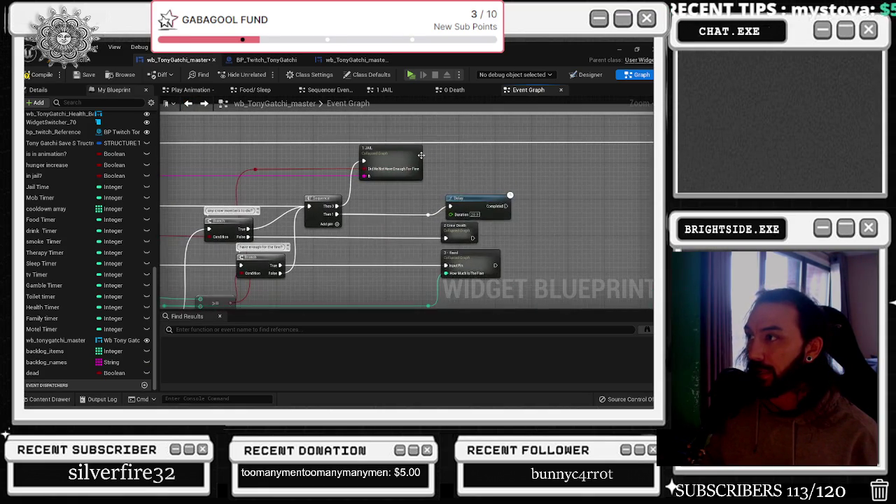
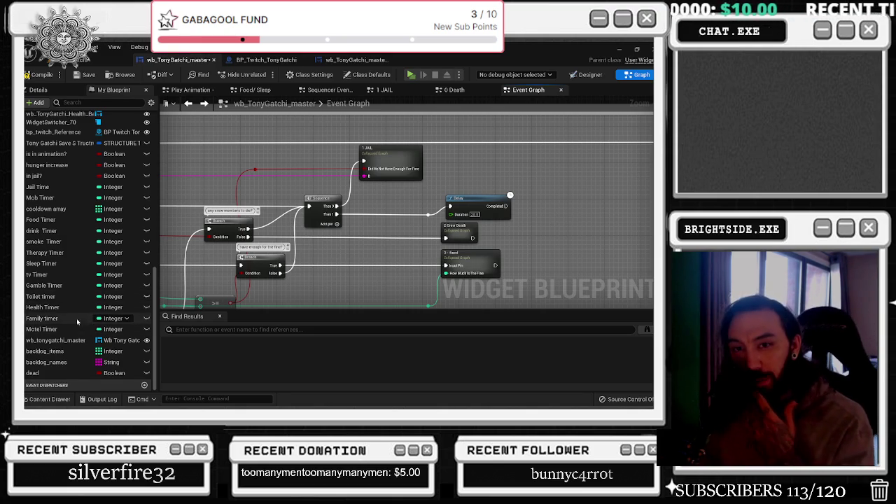
Zoom and pan around the wb_TonyGatchi_master Event Graph to view the Break STRUCTURE node
scroll(363, 220, down, 5)
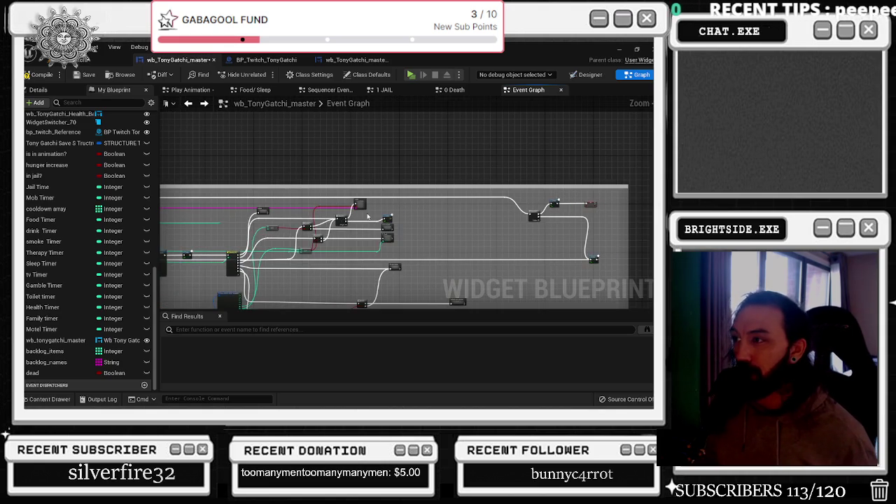
scroll(415, 209, up, 1)
drag(391, 218, 573, 152)
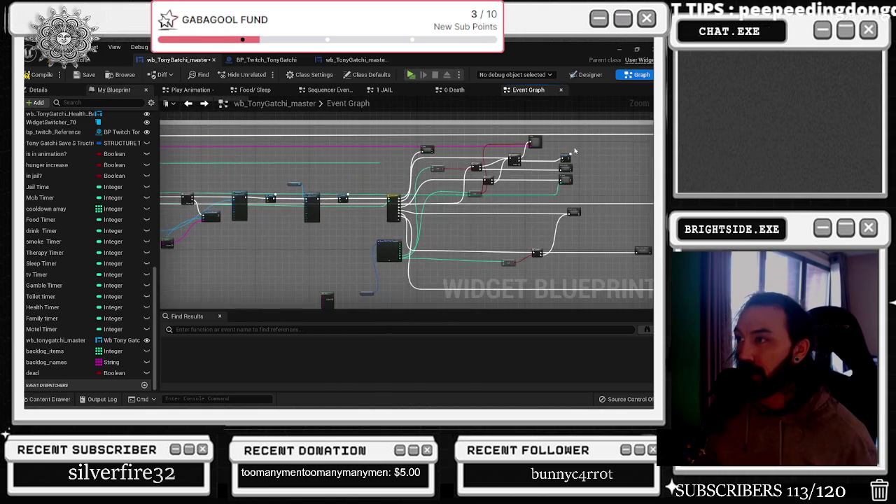
scroll(386, 255, up, 5)
drag(388, 279, 406, 199)
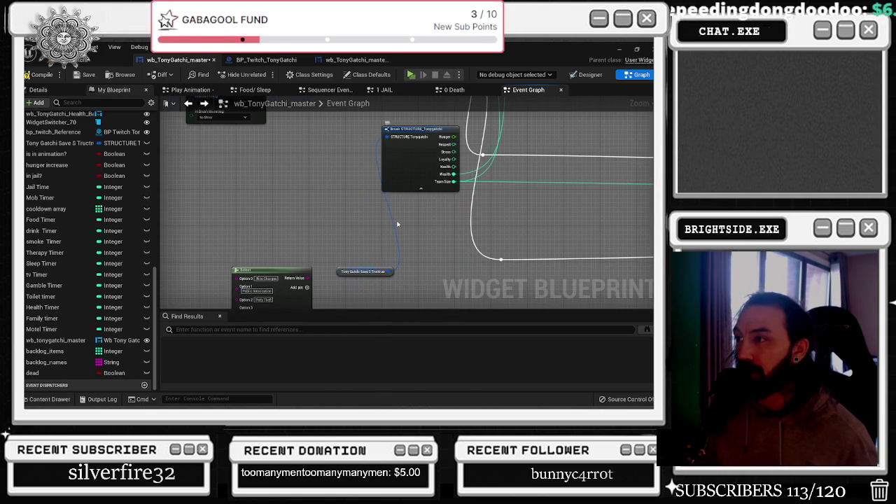
scroll(306, 224, down, 5)
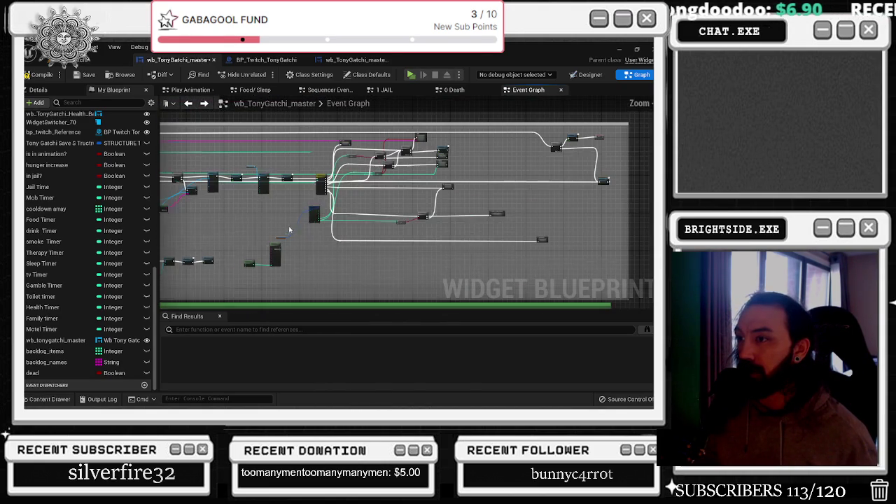
scroll(440, 226, up, 3)
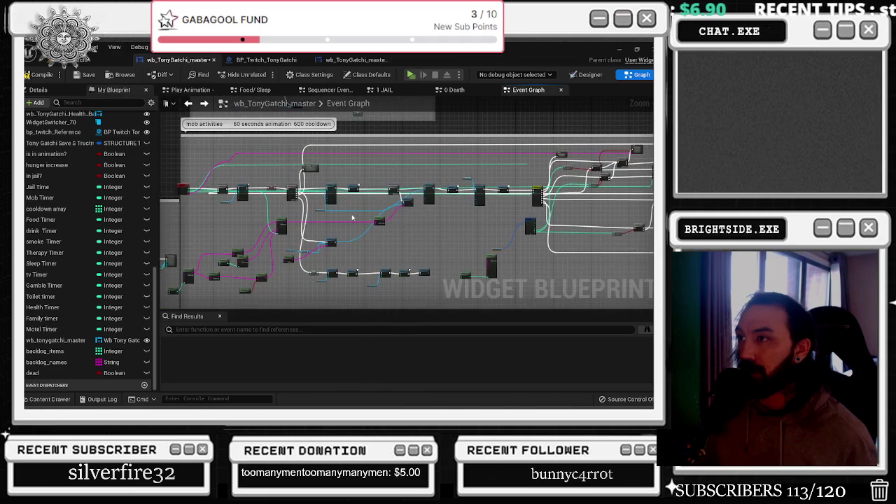
scroll(228, 186, up, 2)
scroll(228, 186, up, 2)
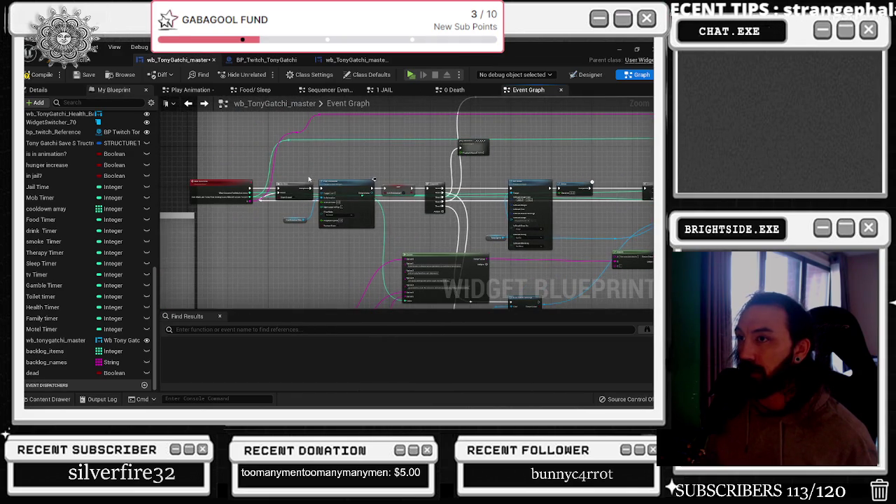
scroll(364, 165, down, 4)
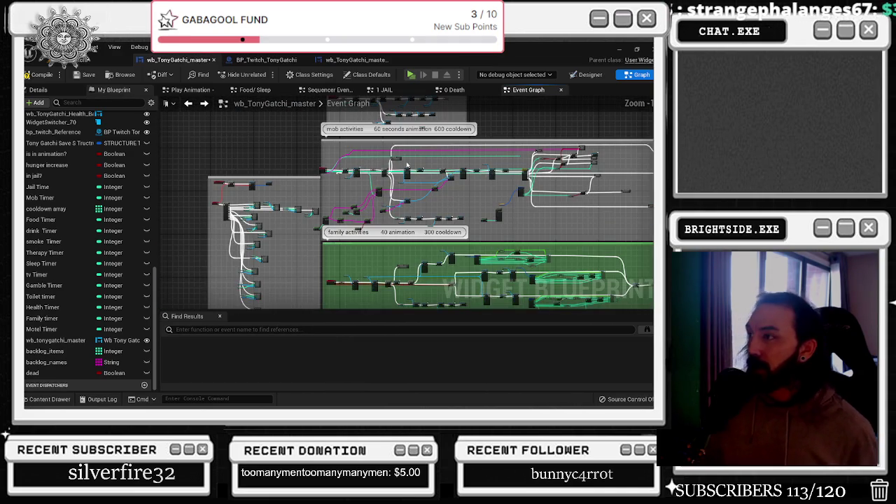
Select the dead Boolean variable, review the SET, Branch, Select and Append nodes, then switch to BP_Twitch_TonyGatchi
click(42, 372)
mouse_move(456, 211)
mouse_down()
mouse_move(362, 201)
mouse_move(355, 266)
mouse_up()
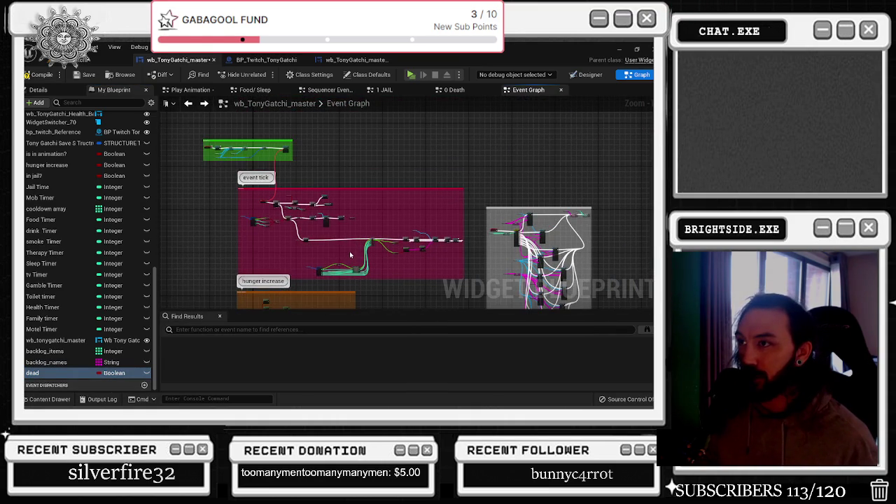
scroll(339, 244, up, 5)
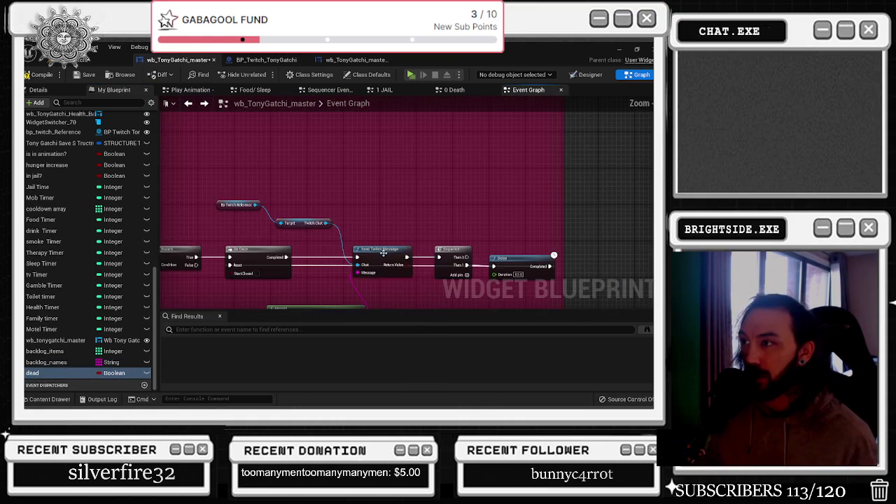
drag(308, 298, 502, 224)
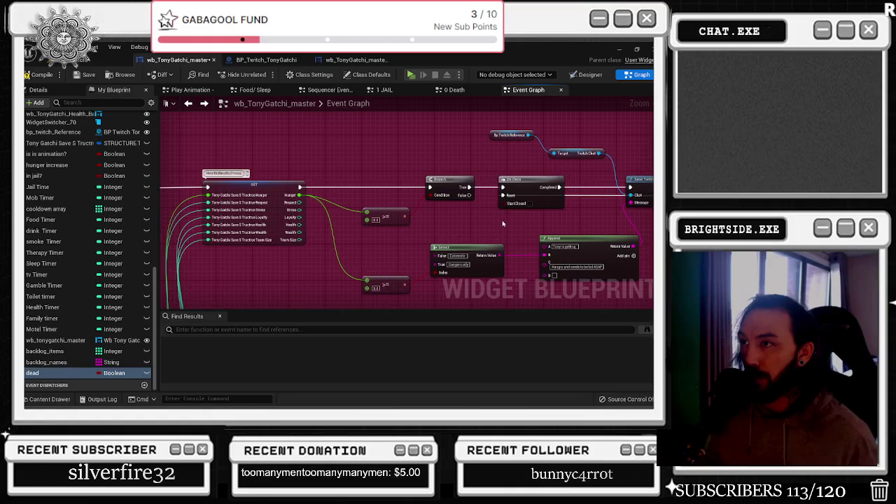
scroll(500, 223, down, 5)
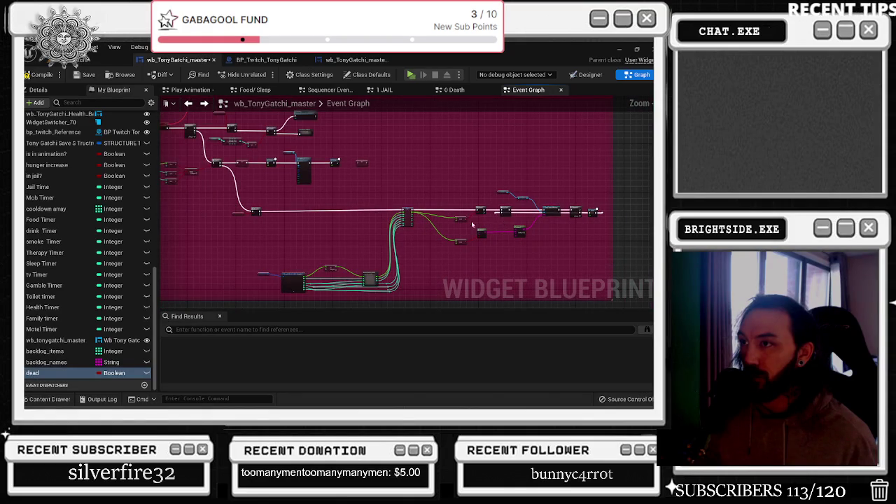
scroll(256, 213, up, 5)
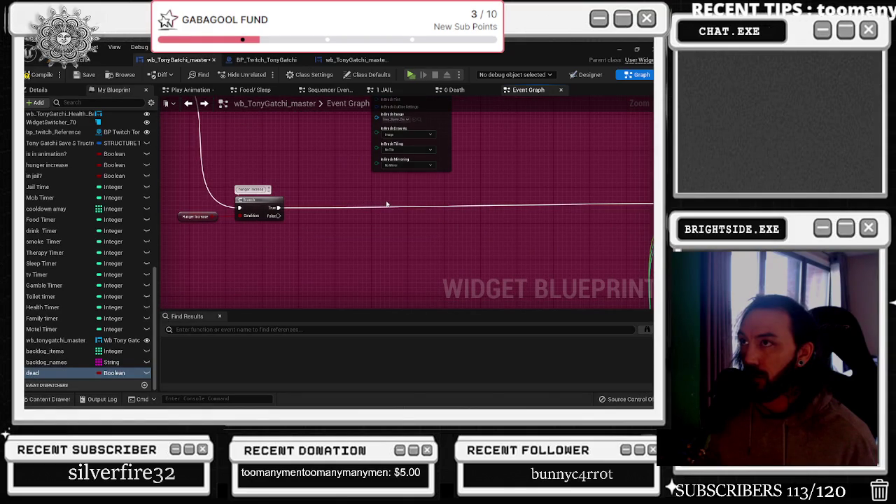
click(272, 59)
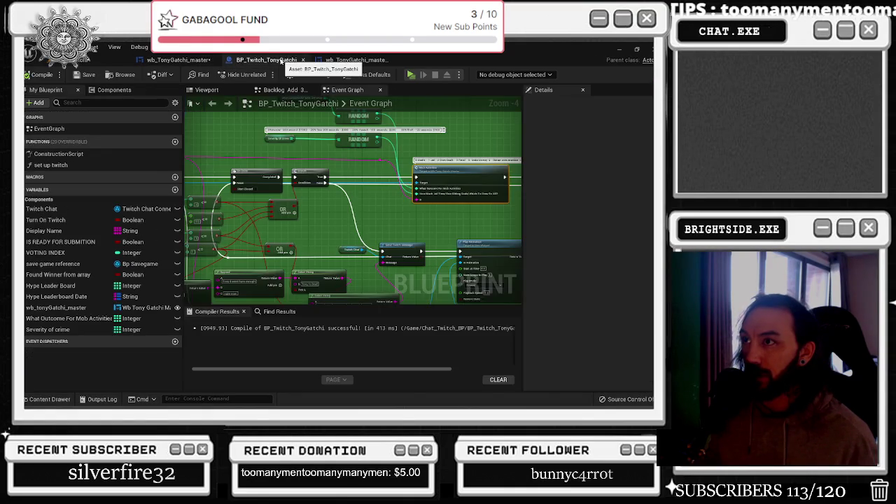
Browse the Twitch blueprint's sleep, smoke, food and drink sections, then go back to wb_TonyGatchi_master
scroll(330, 224, down, 5)
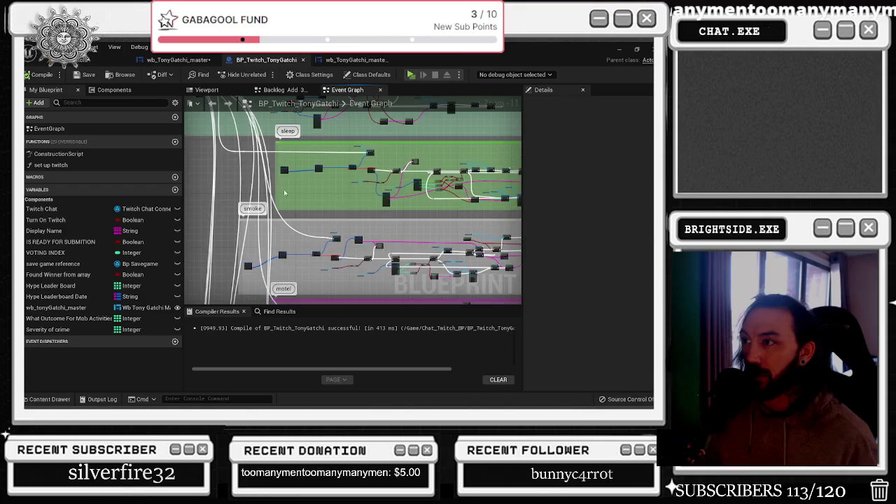
drag(286, 191, 290, 206)
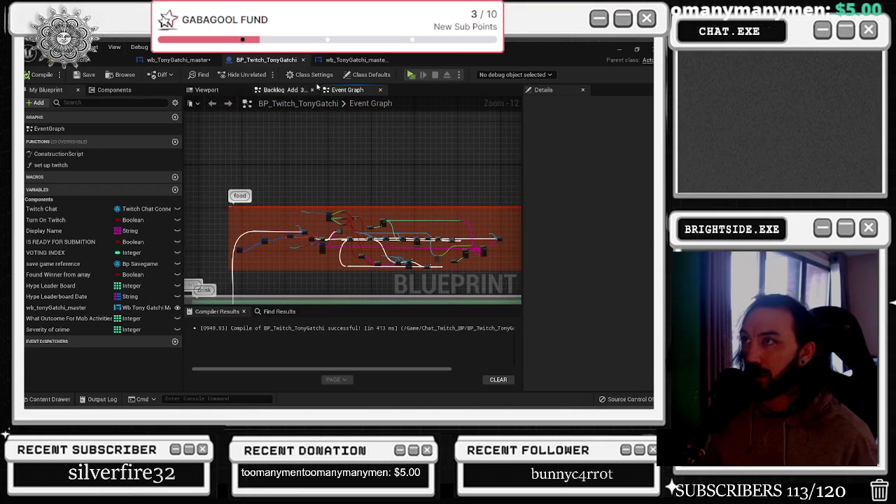
click(356, 59)
click(179, 59)
scroll(215, 167, down, 6)
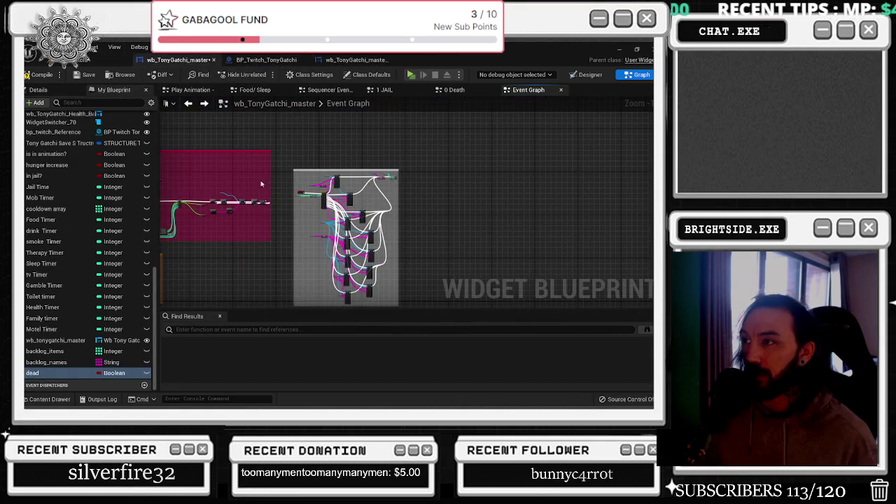
Zoom around the pink, orange and sleep sections to inspect the hunger and stress logic
scroll(271, 185, up, 2)
drag(425, 168, 422, 160)
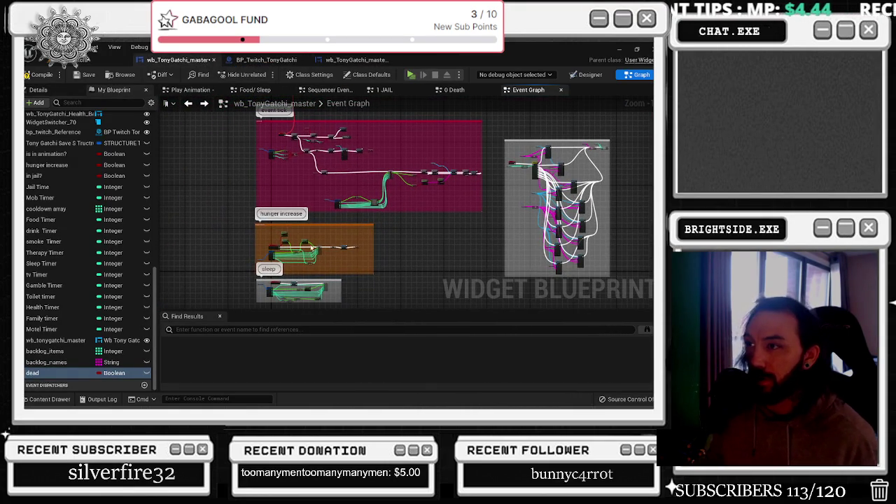
scroll(349, 255, up, 5)
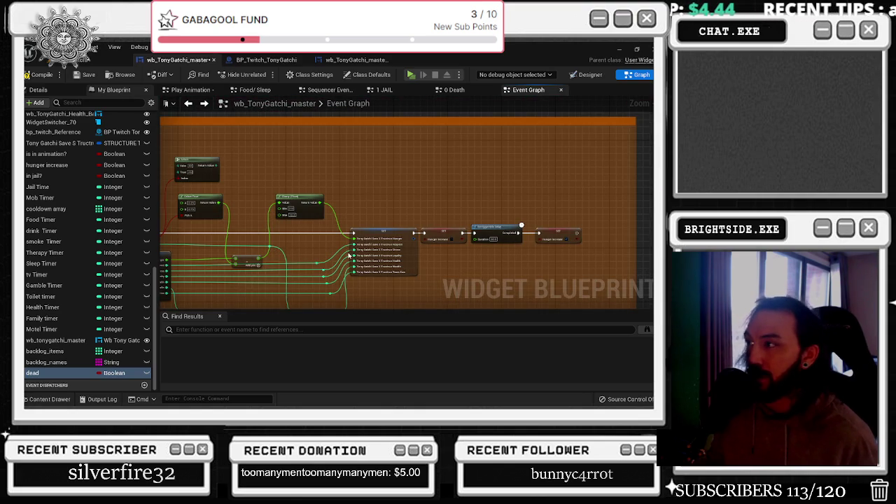
scroll(349, 256, down, 4)
scroll(227, 228, up, 4)
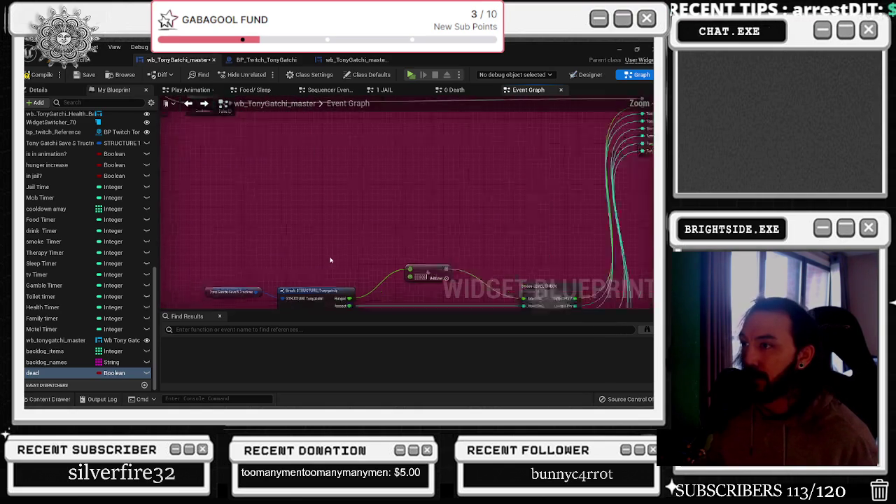
scroll(216, 249, up, 3)
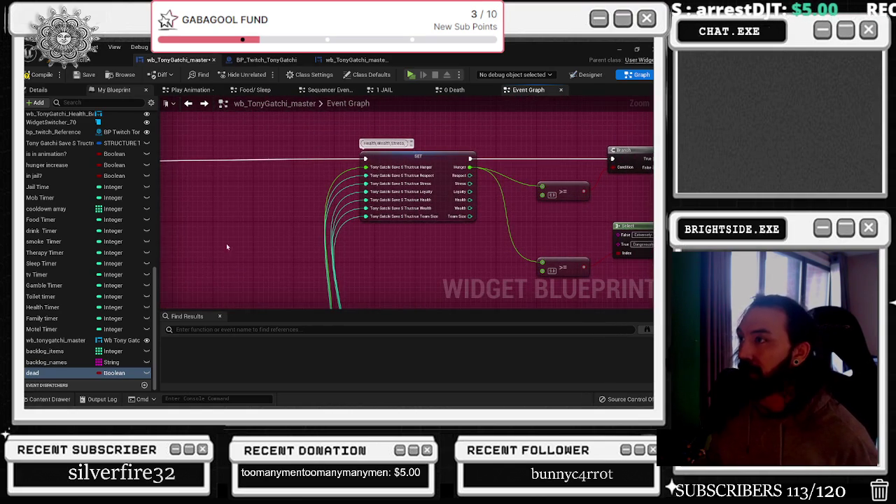
scroll(165, 251, down, 1)
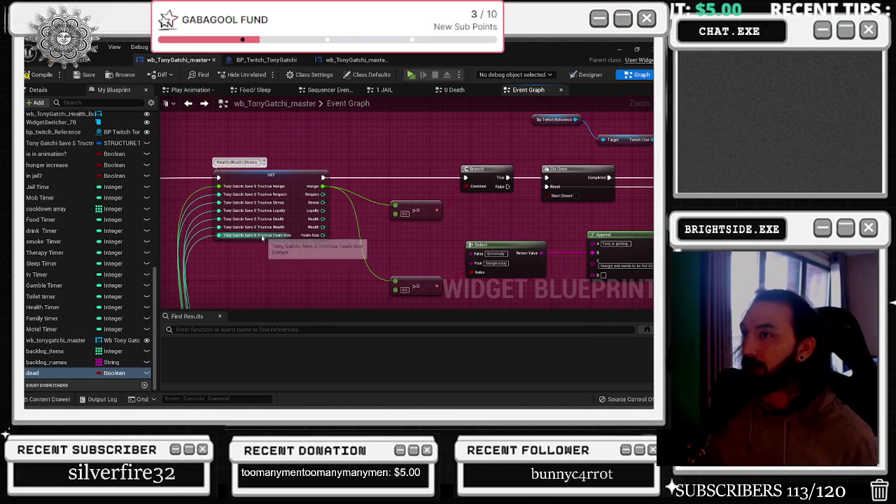
scroll(263, 235, down, 2)
scroll(425, 260, up, 2)
Box-select the Delay, Set Brush, Delay and SET node chain
scroll(305, 226, up, 2)
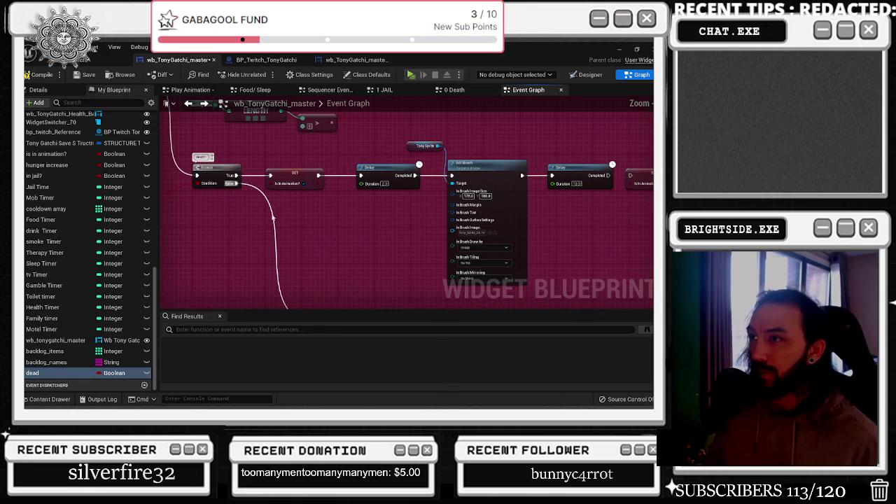
scroll(333, 231, down, 2)
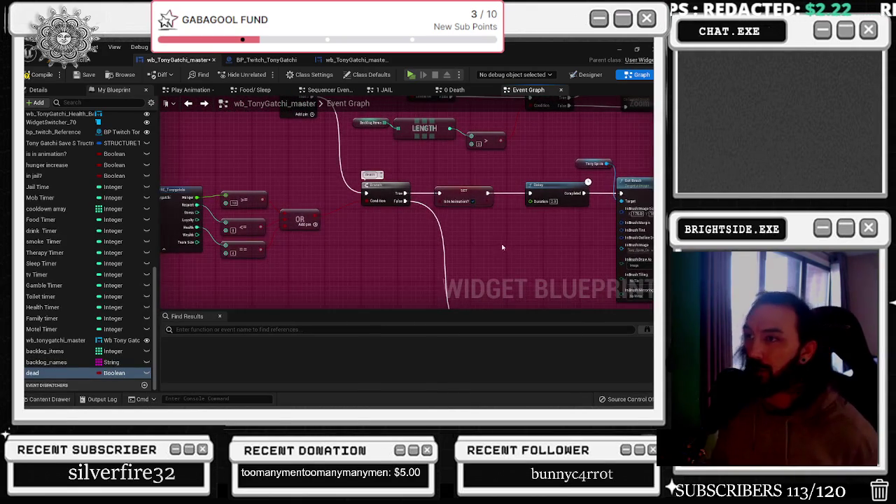
scroll(476, 249, up, 2)
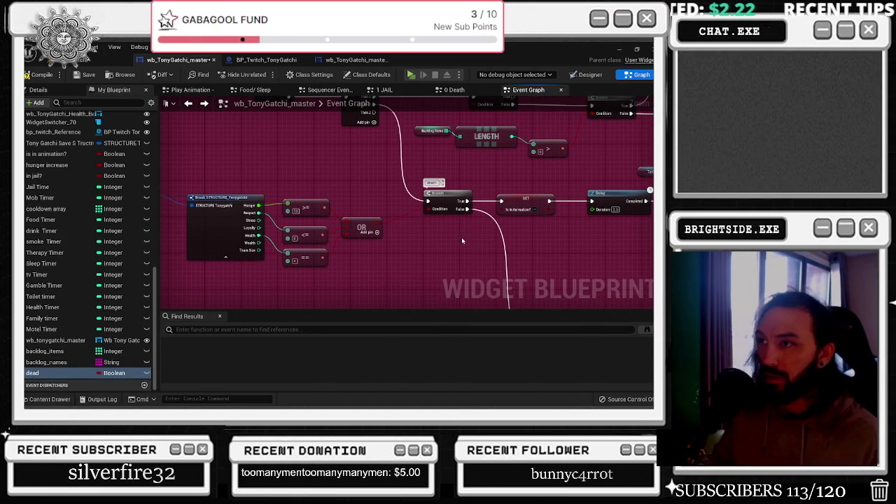
scroll(455, 245, up, 1)
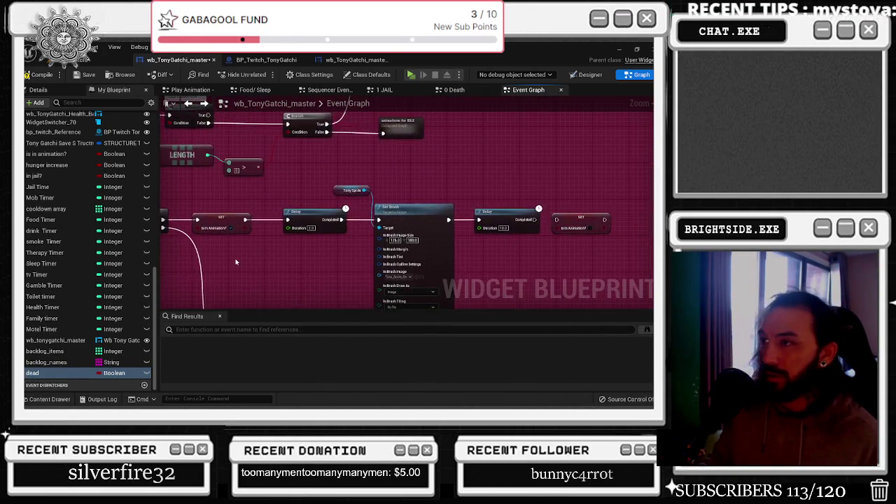
scroll(247, 254, down, 2)
drag(286, 206, 553, 262)
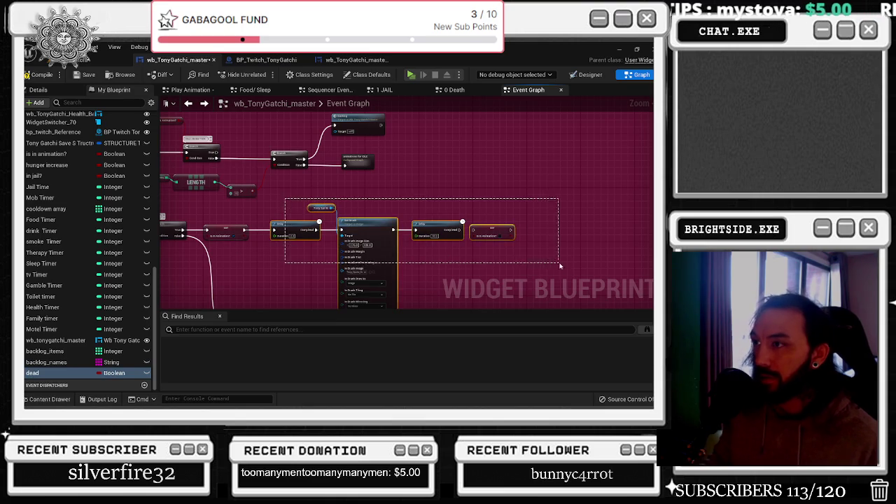
Insert a SET Dead = true node after the first SET, then compile the widget blueprint
drag(354, 222, 423, 223)
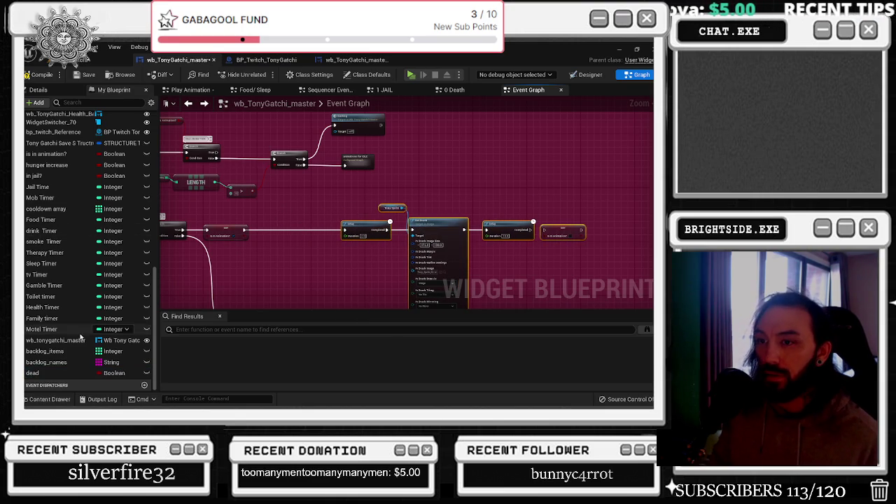
mouse_move(35, 372)
mouse_down()
mouse_move(279, 228)
mouse_move(269, 236)
mouse_up()
scroll(252, 227, up, 3)
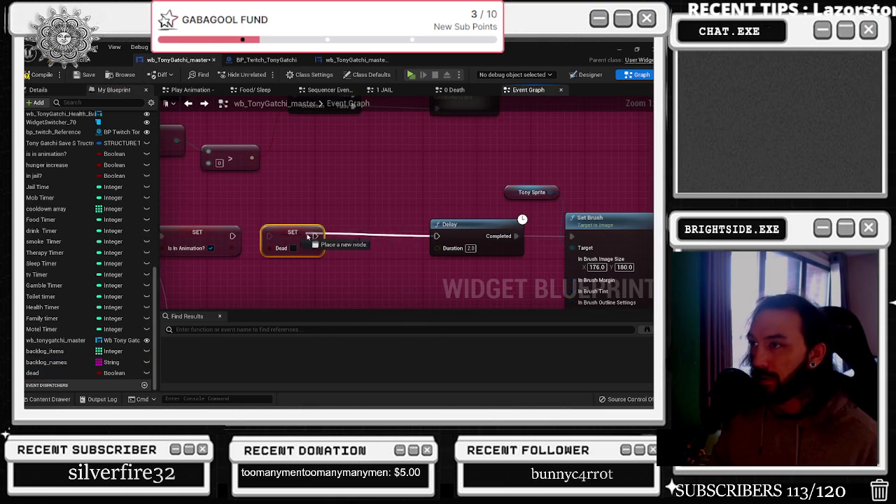
drag(437, 236, 315, 236)
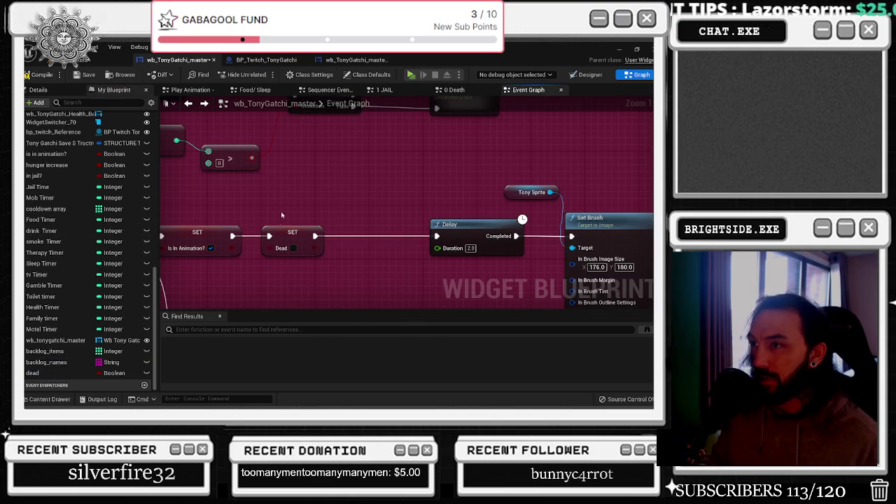
click(294, 249)
scroll(285, 203, down, 1)
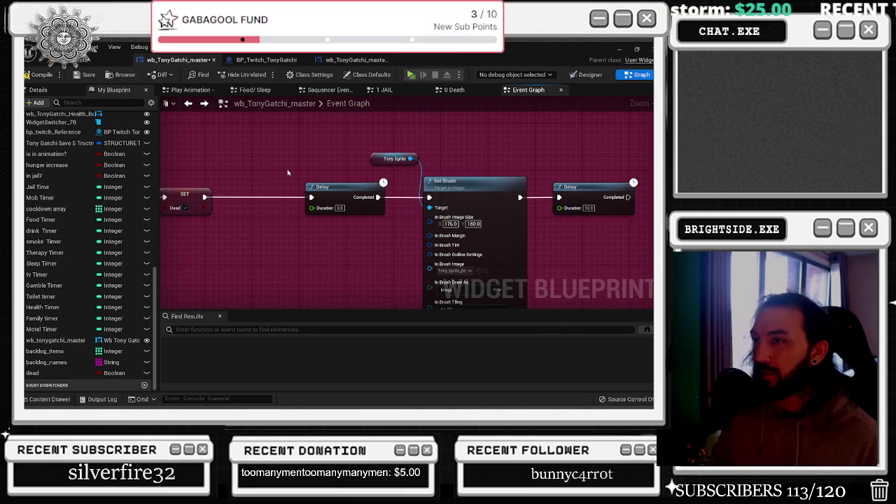
scroll(287, 172, down, 1)
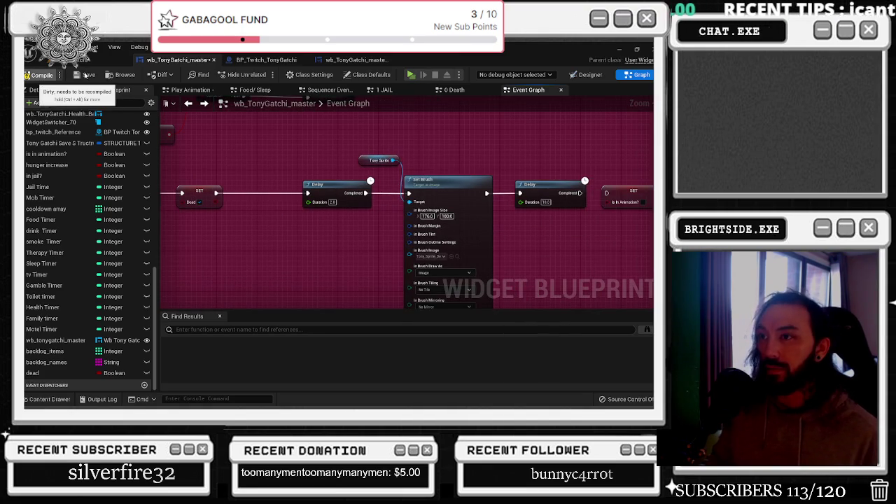
click(39, 75)
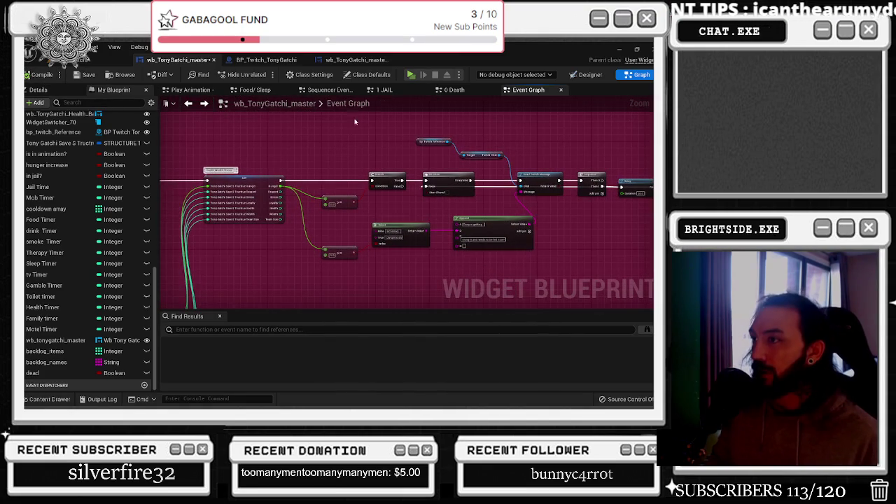
Add a Do Once on the Branch's True output, wiring its Completed pin to the SET node
drag(328, 145, 340, 223)
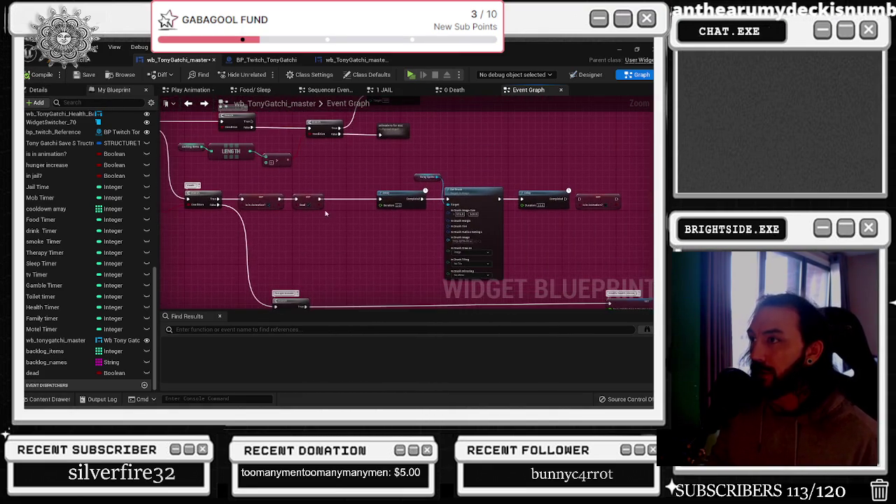
drag(249, 175, 622, 280)
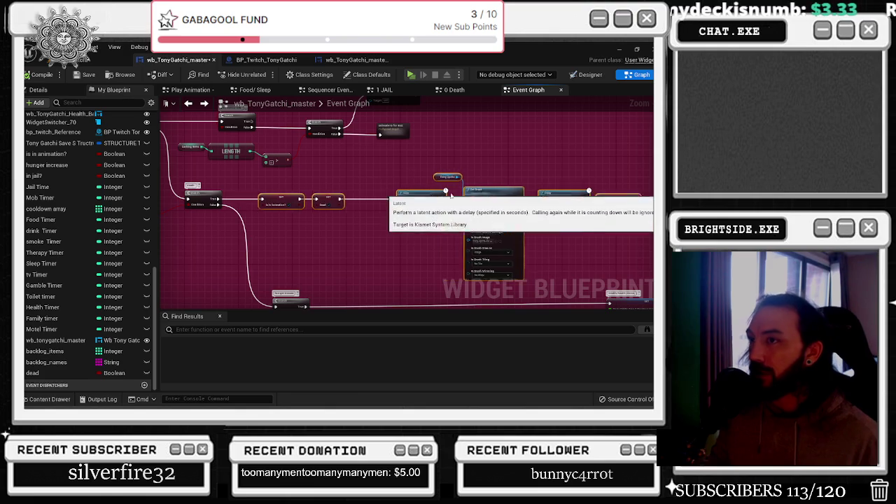
drag(404, 193, 502, 198)
scroll(221, 189, up, 1)
mouse_move(216, 204)
mouse_down()
mouse_move(256, 208)
mouse_move(248, 206)
mouse_up()
text(do once)
key(Return)
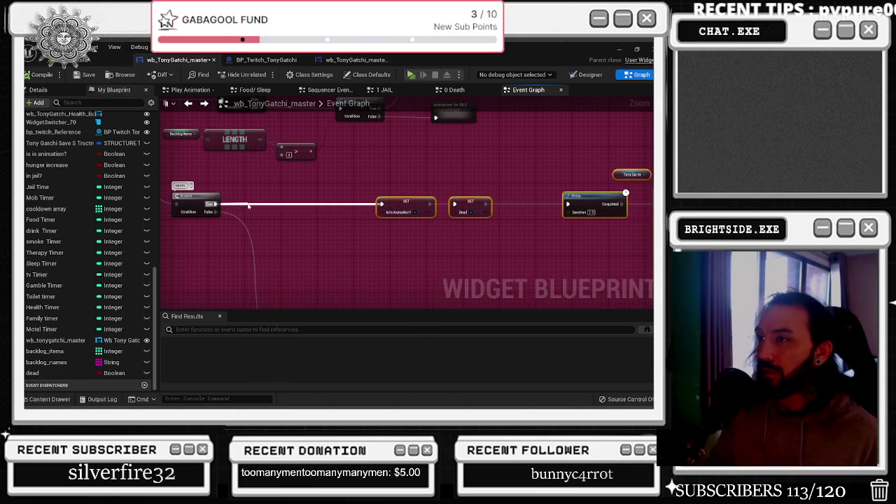
mouse_move(310, 213)
mouse_down()
mouse_move(381, 204)
mouse_move(231, 218)
mouse_move(173, 105)
mouse_up()
scroll(392, 210, down, 2)
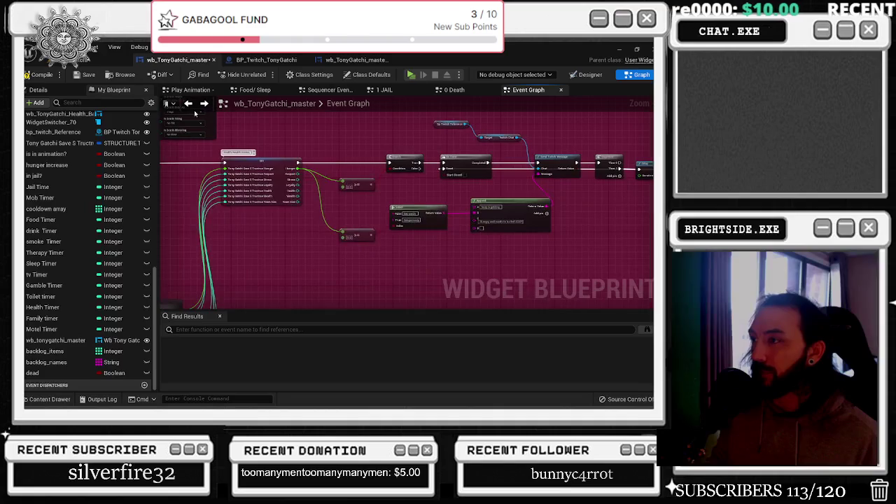
Move the Twitch reference and Send Twitch Message nodes beside the Delay and wire Delay into them
drag(358, 173, 208, 201)
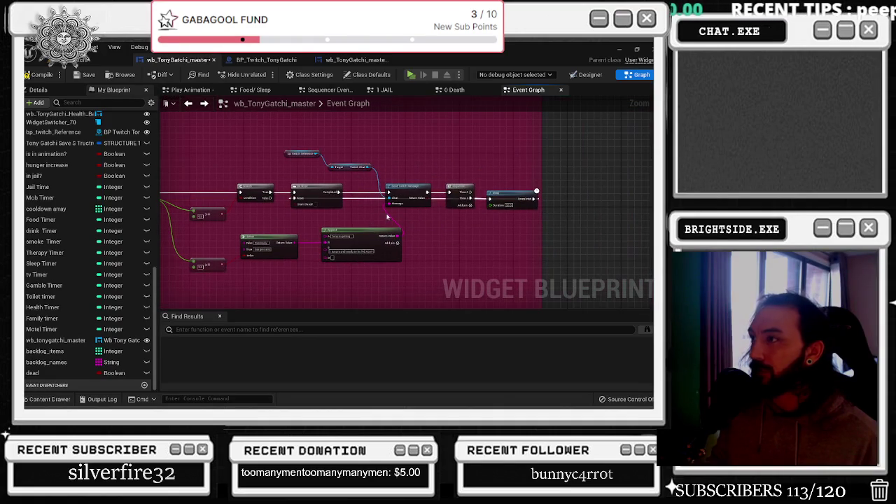
drag(303, 146, 500, 219)
mouse_move(369, 149)
mouse_down()
mouse_move(403, 182)
mouse_move(366, 217)
mouse_up()
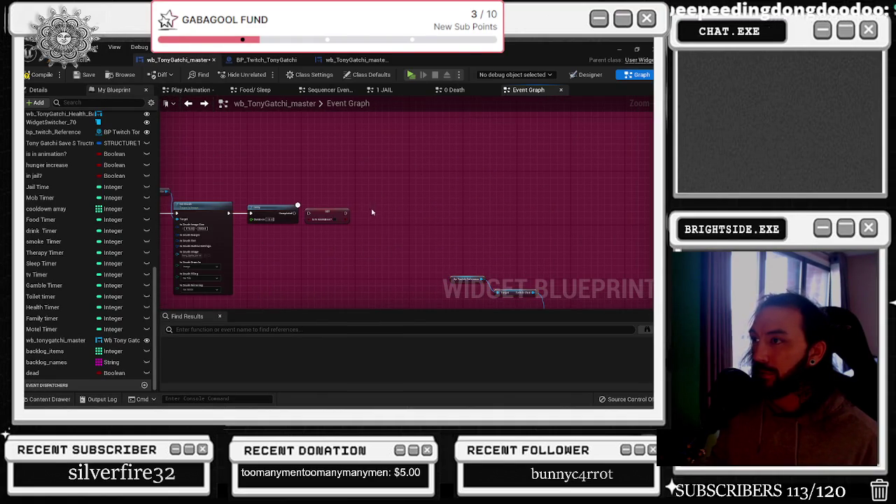
scroll(372, 212, up, 4)
mouse_move(284, 216)
mouse_down()
mouse_move(540, 243)
mouse_move(481, 205)
mouse_up()
click(353, 217)
Delete the leftover SET node and set the Twitch message to 'Tony has died of hunger'
key(Delete)
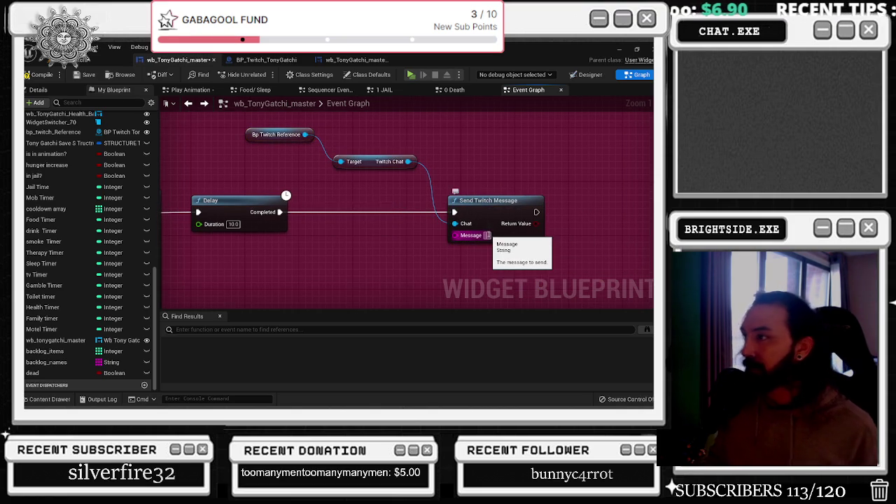
text(Tony has)
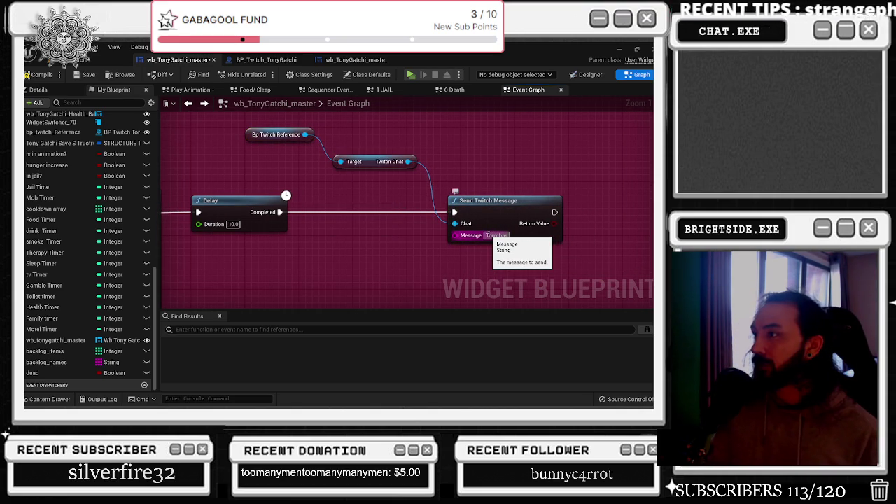
text( died of hunger)
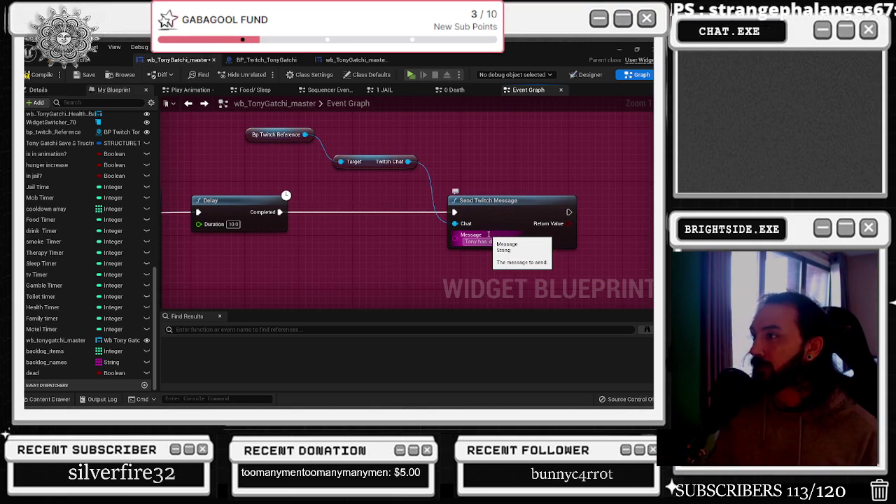
key(Return)
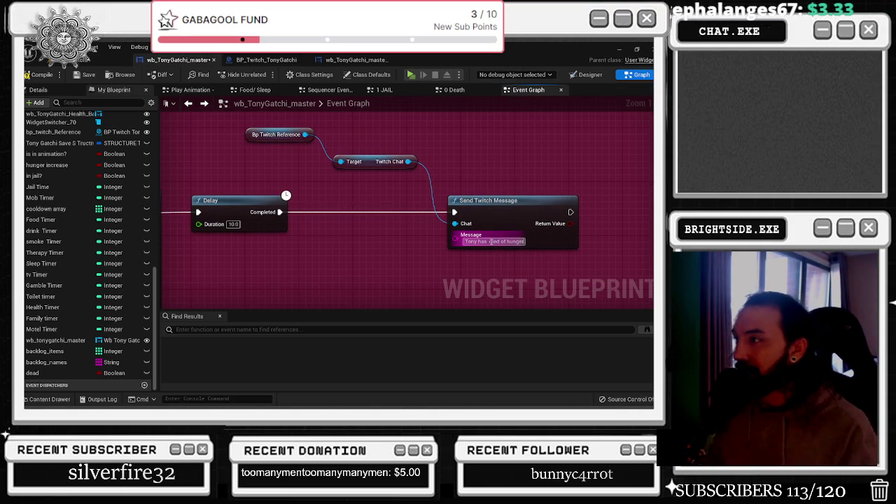
scroll(537, 140, down, 3)
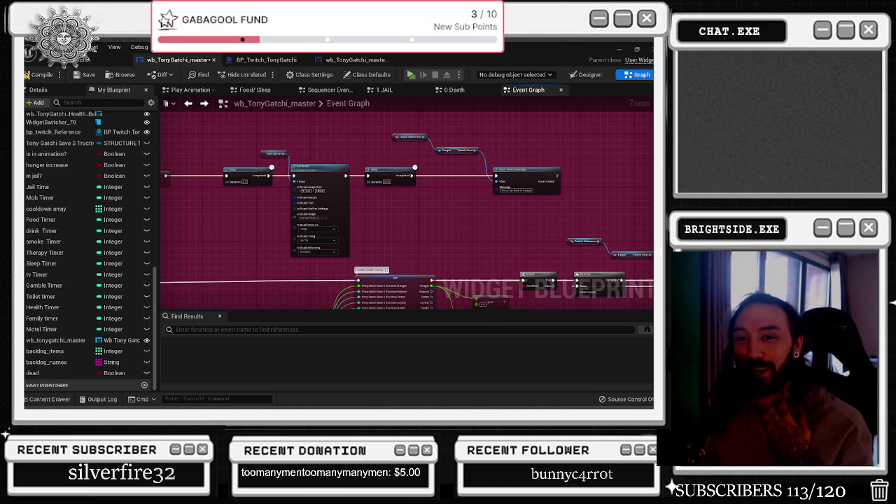
scroll(253, 208, down, 4)
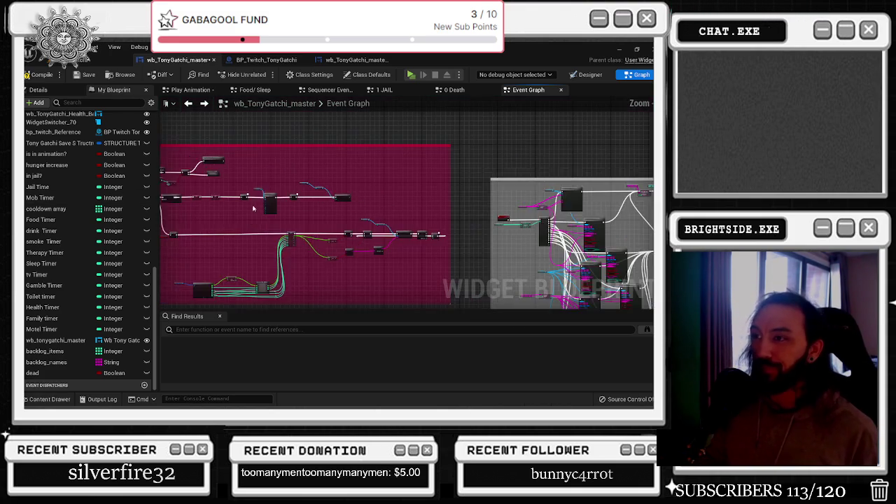
drag(253, 207, 342, 195)
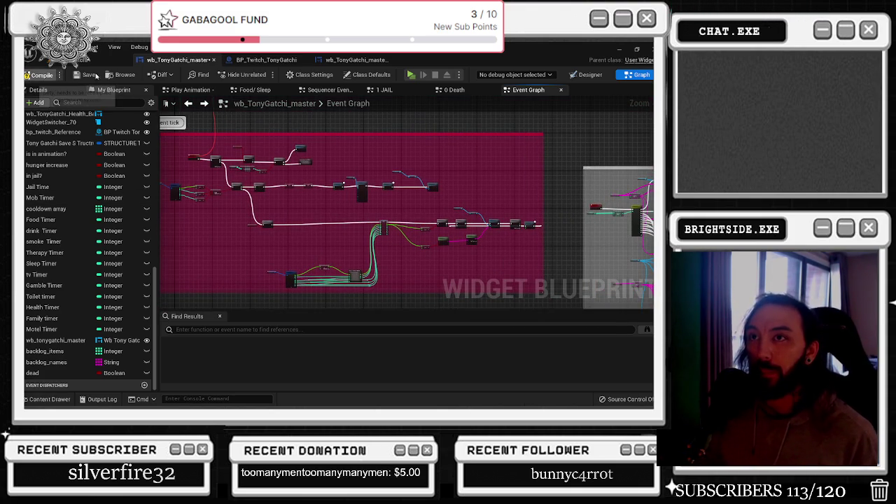
Save the wb_TonyGatchi_master widget blueprint from the toolbar
key(alt+Tab)
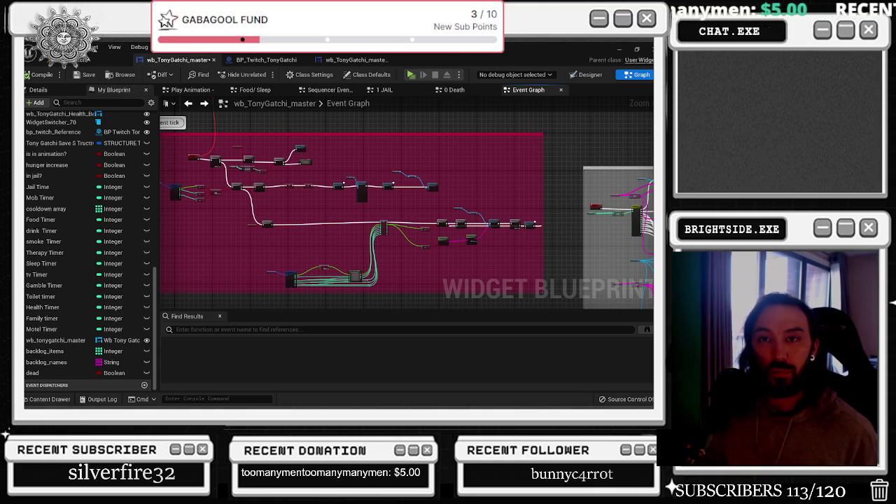
scroll(198, 199, down, 2)
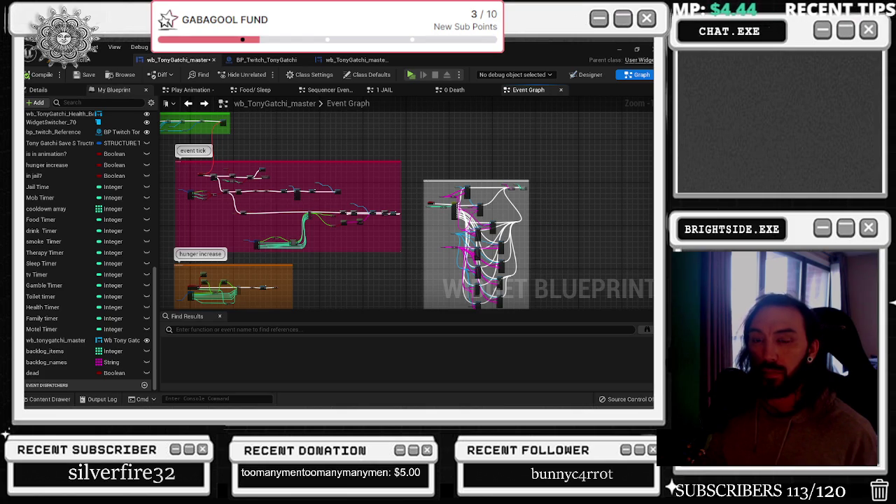
drag(315, 140, 358, 159)
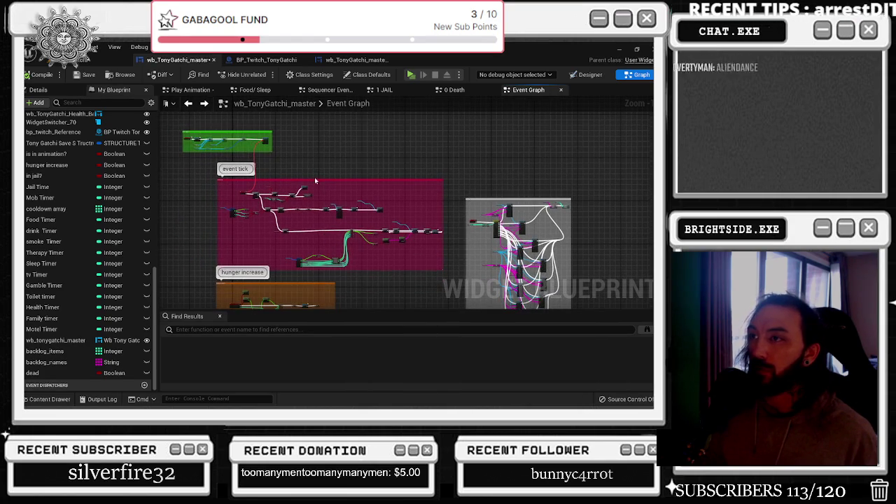
click(82, 75)
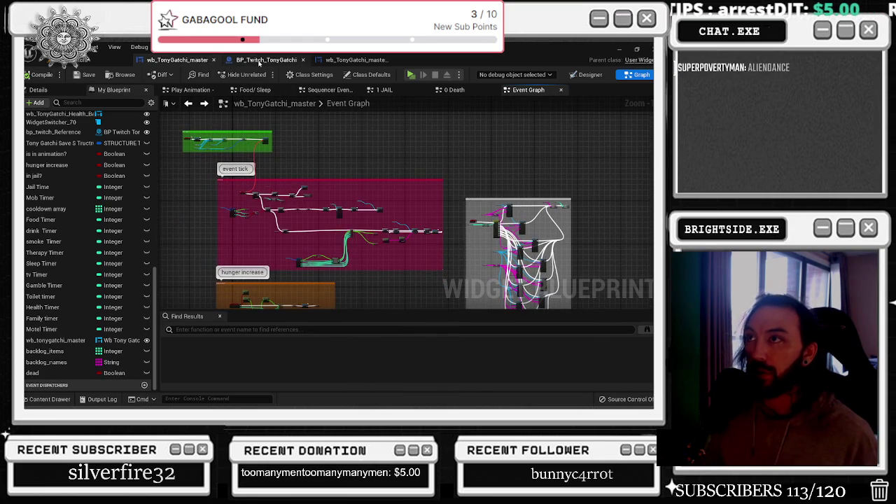
Glance through the other blueprint tabs and running game, ending back on the master Event Graph
click(266, 60)
click(357, 59)
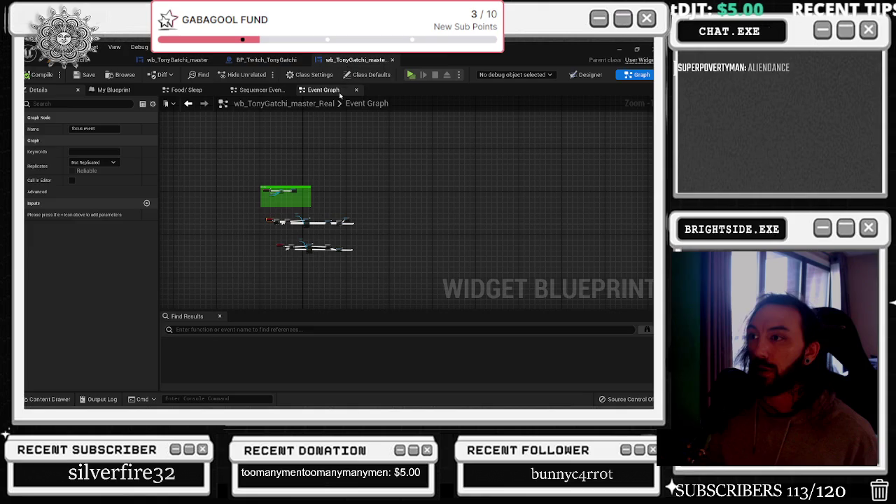
click(266, 60)
click(178, 59)
click(266, 60)
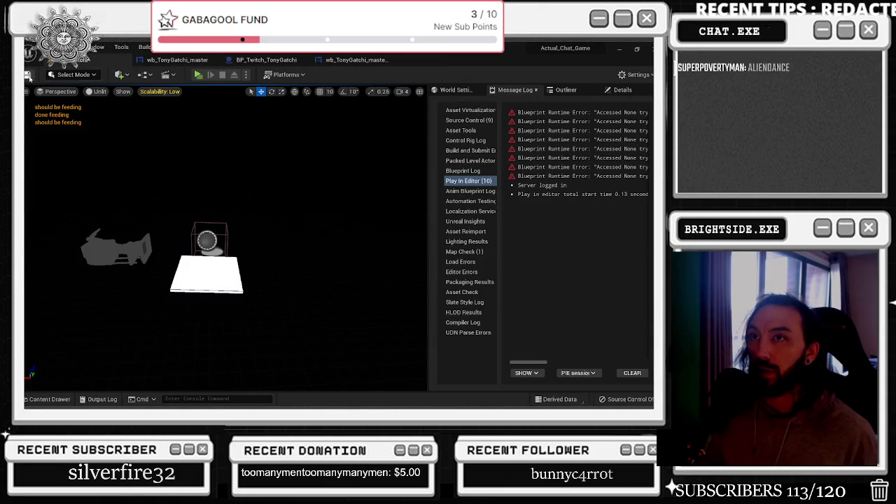
click(168, 60)
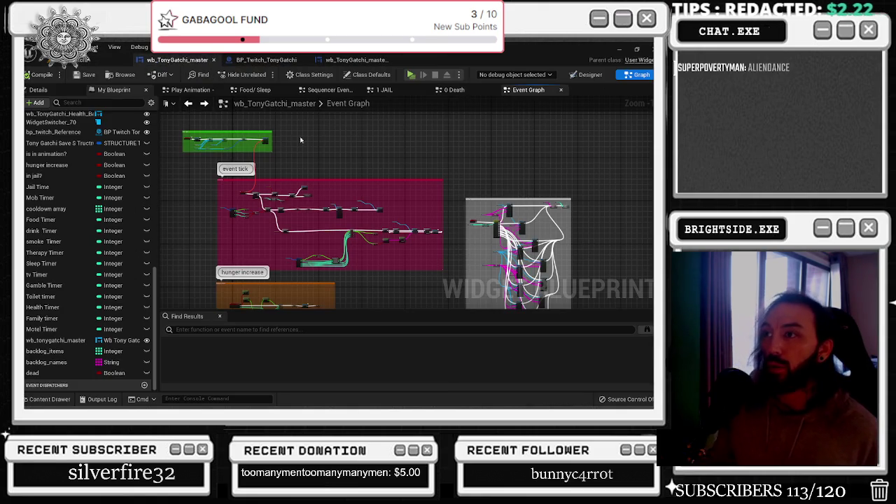
drag(249, 135, 254, 148)
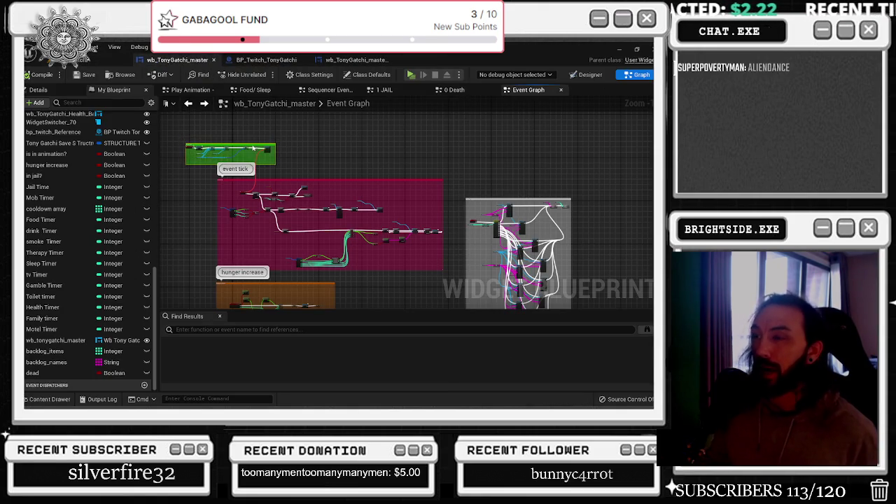
drag(482, 201, 488, 181)
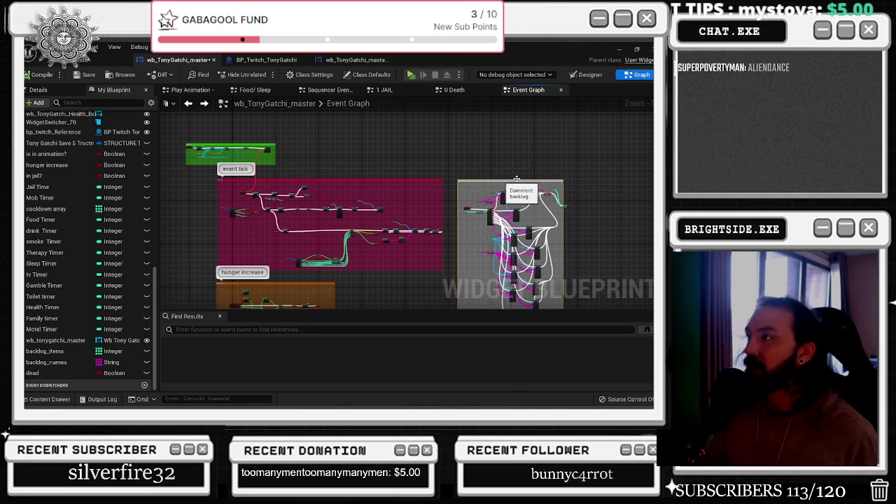
scroll(476, 185, up, 4)
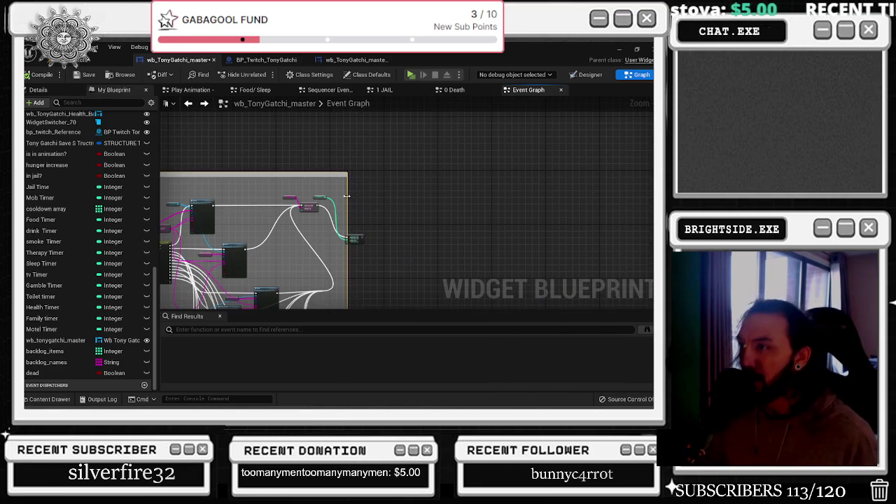
drag(346, 196, 392, 197)
drag(358, 238, 360, 209)
scroll(333, 185, down, 3)
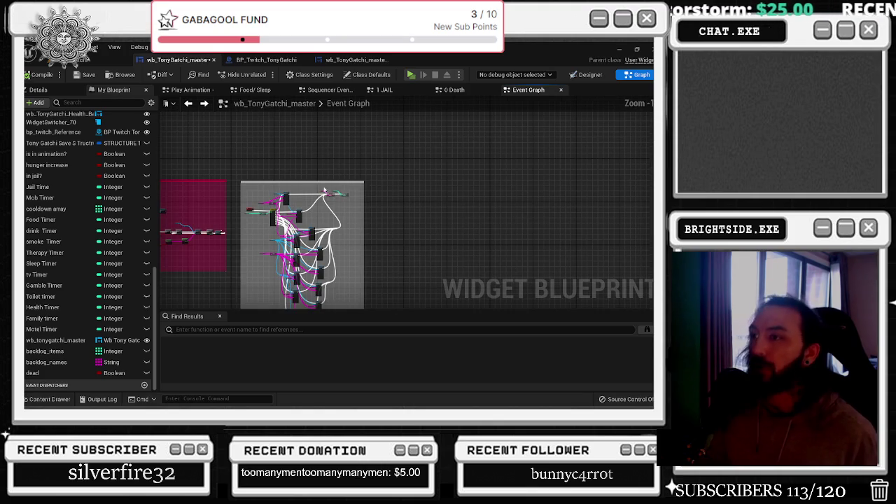
drag(306, 187, 511, 161)
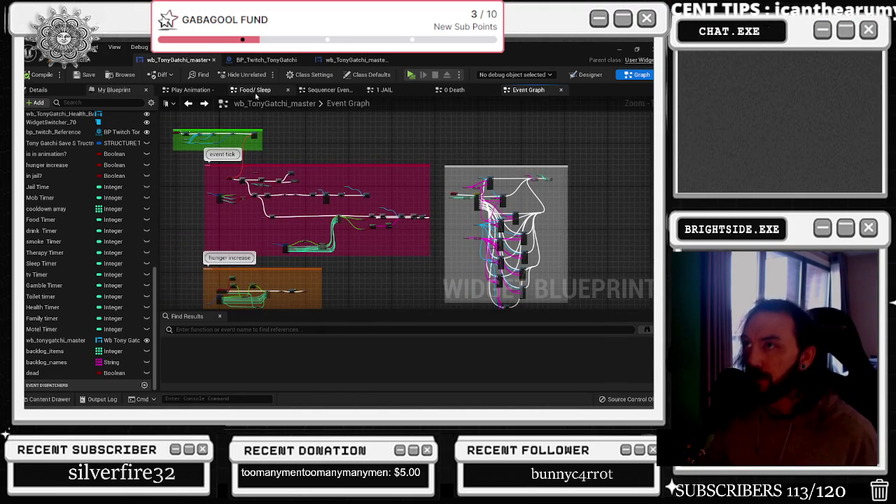
scroll(232, 179, up, 5)
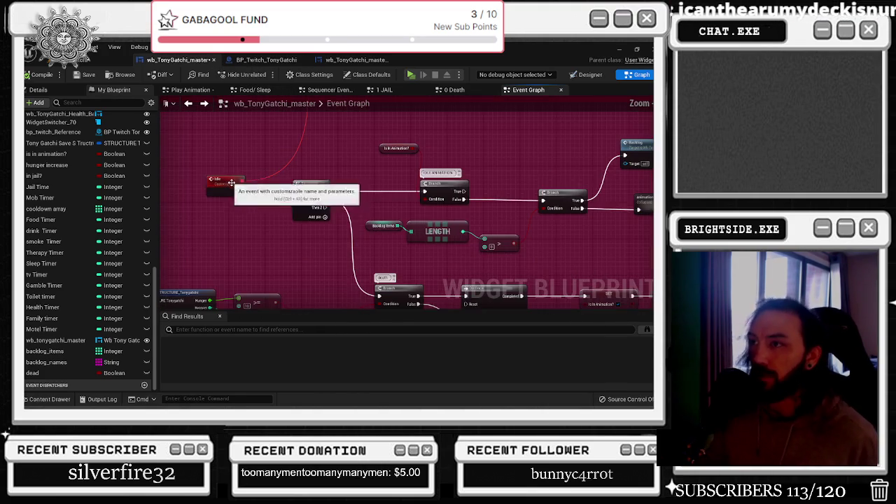
scroll(298, 203, down, 5)
scroll(234, 191, up, 4)
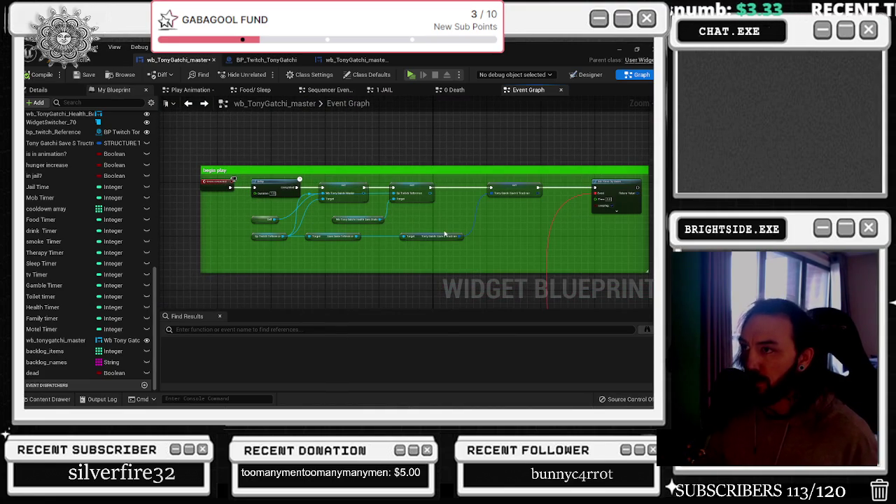
scroll(423, 236, up, 2)
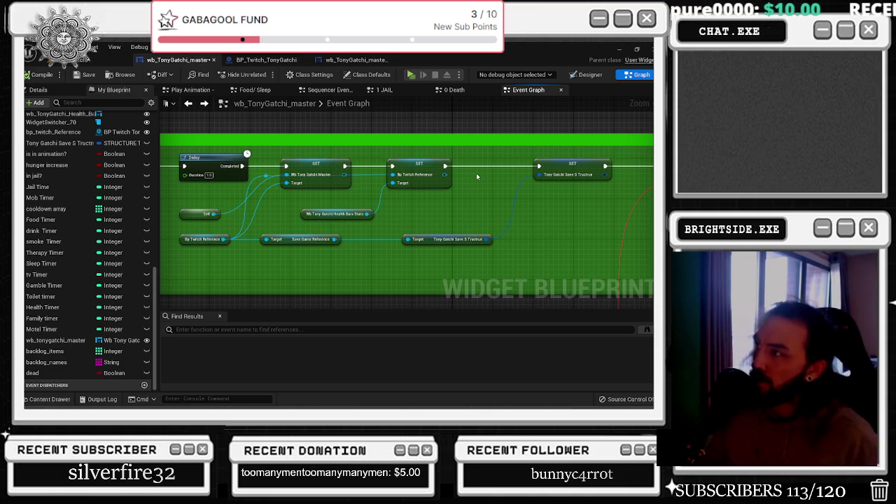
click(583, 166)
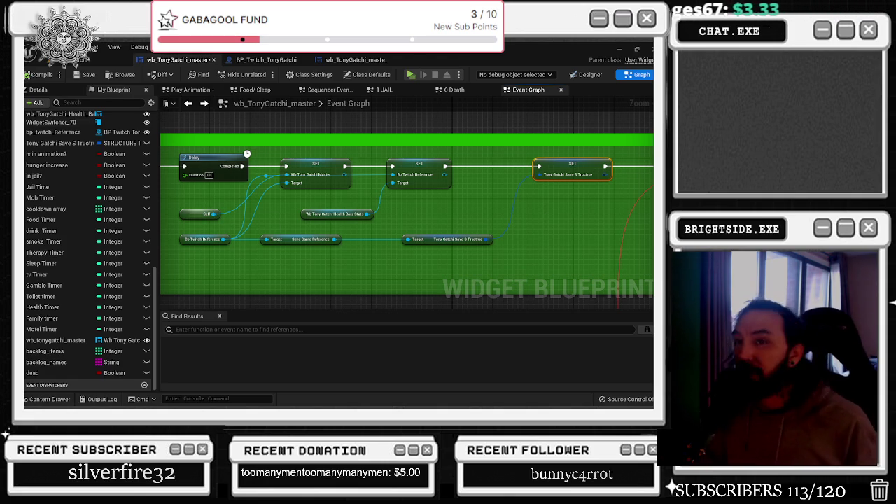
drag(575, 161, 300, 182)
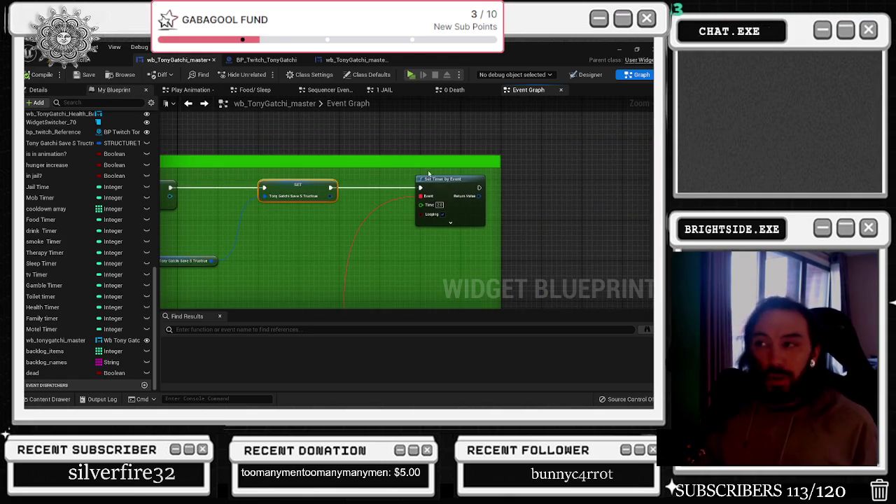
scroll(430, 175, down, 4)
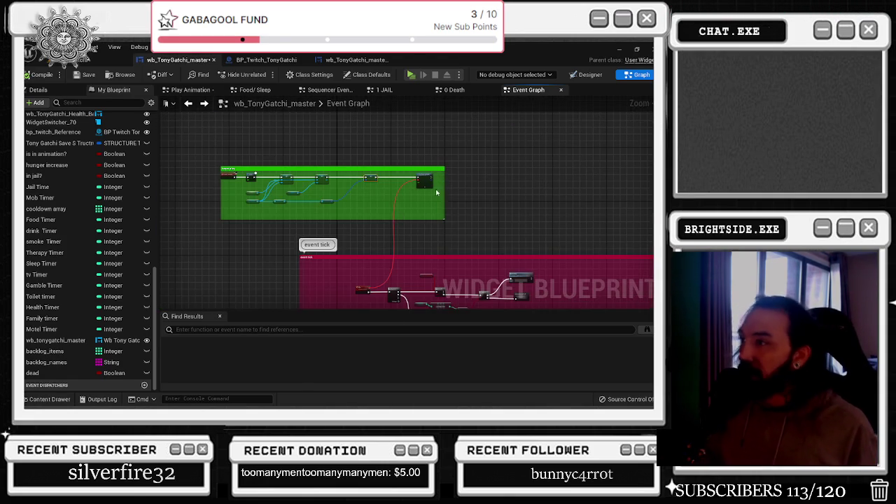
scroll(436, 201, up, 4)
click(49, 399)
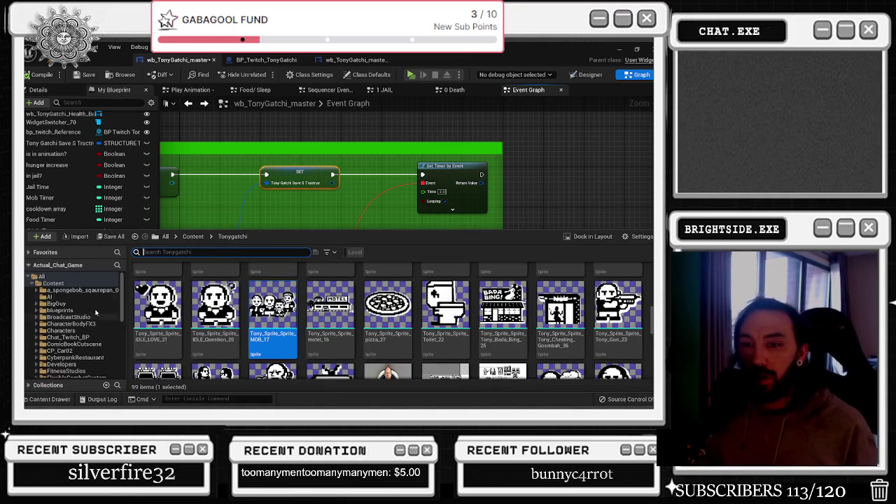
Find bp_savegame via a 'save' content search, open it and inspect its TonyGatchi_Save_sTructure variable
click(41, 276)
click(178, 252)
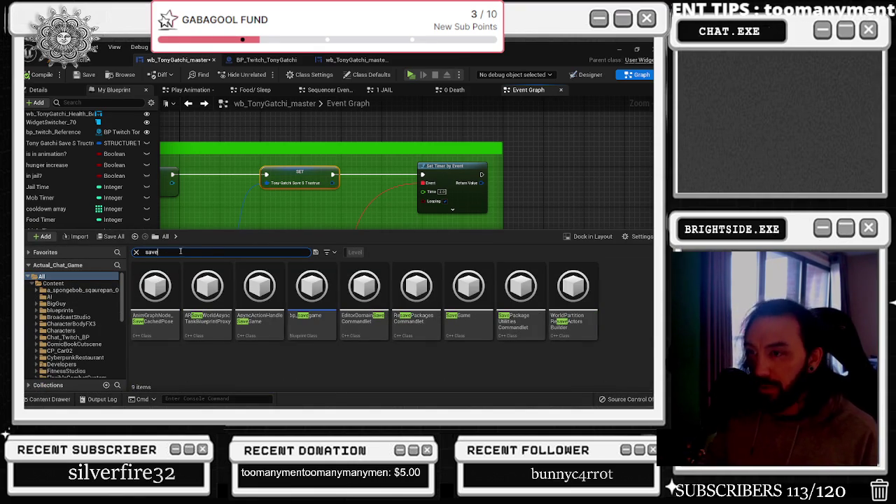
click(315, 292)
double_click(315, 297)
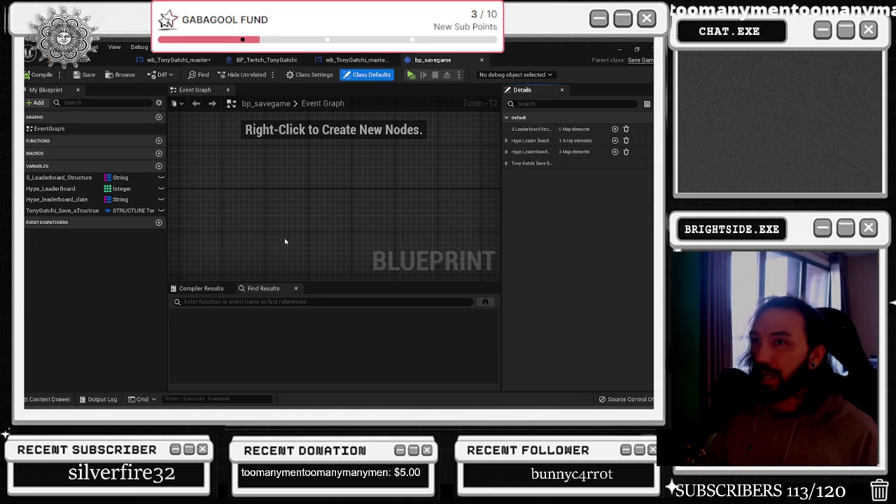
click(56, 210)
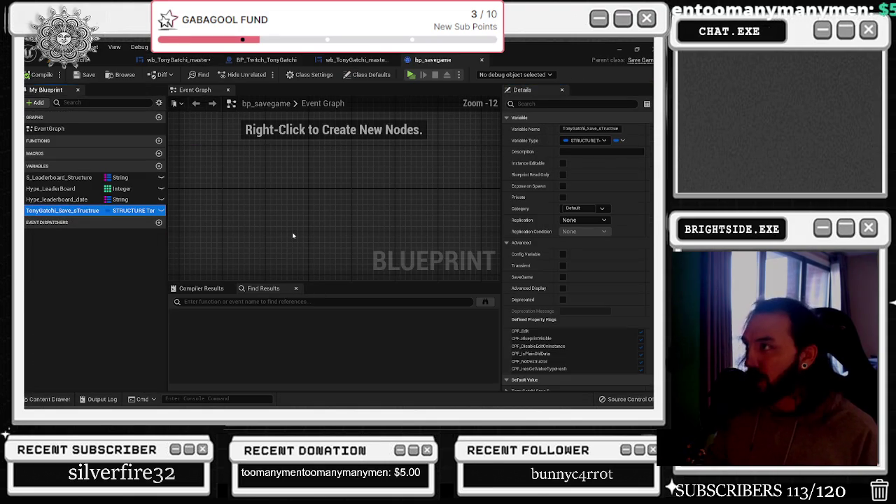
Open the TonyGatchi level blueprint, view its SET and widget master reference, and dock it back
click(357, 59)
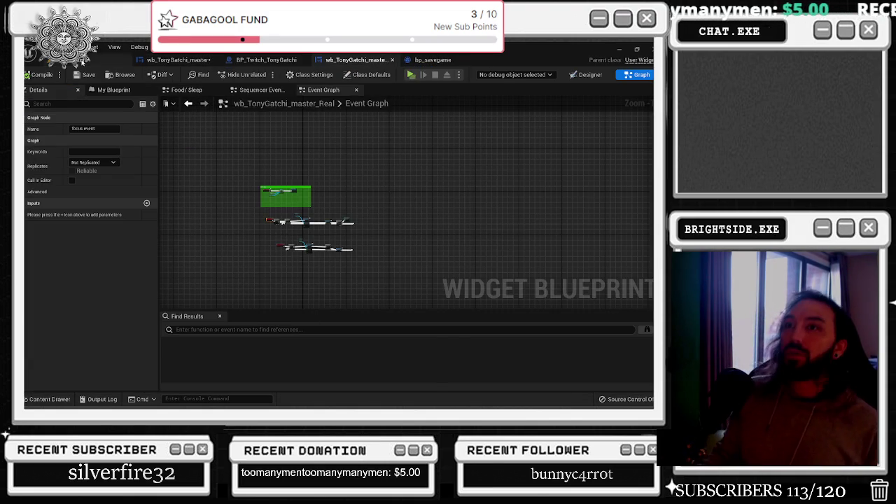
click(105, 59)
click(166, 74)
click(195, 140)
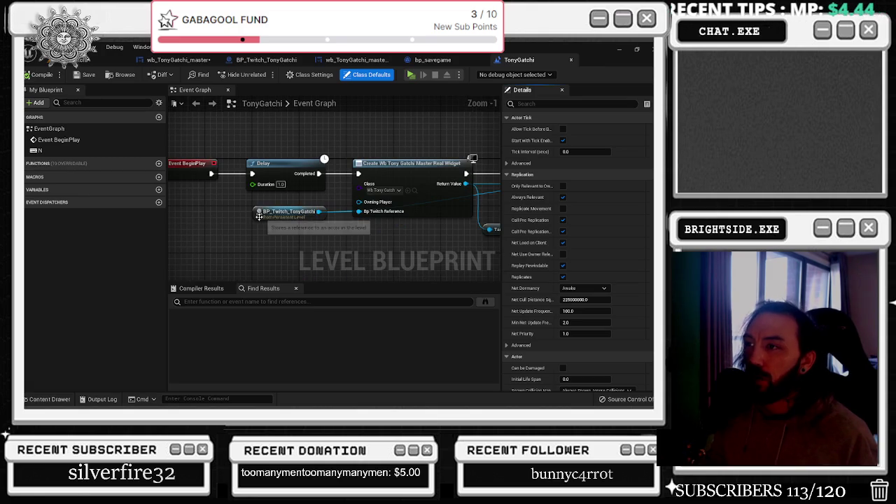
drag(335, 252, 150, 270)
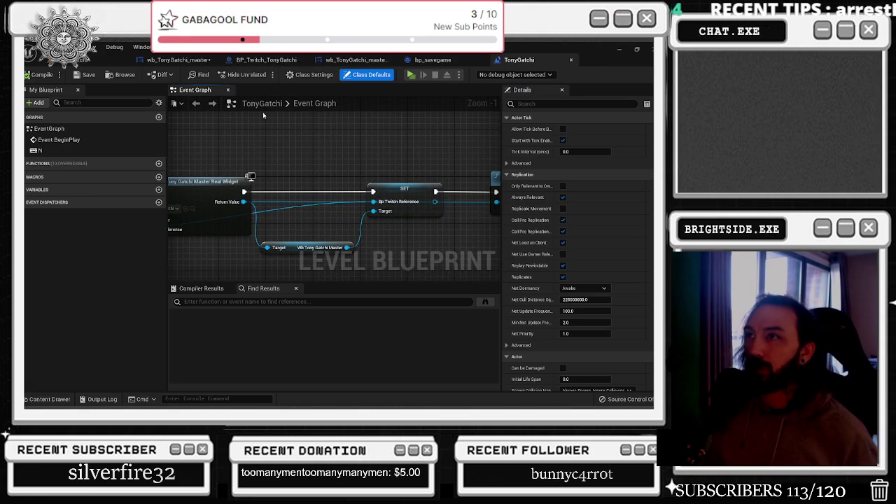
click(570, 59)
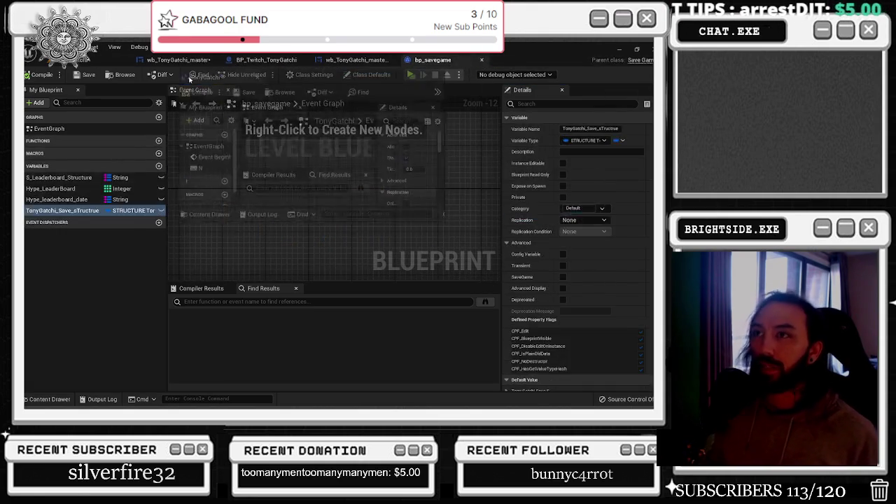
drag(196, 80, 168, 64)
Cycle through the widget master tabs, reorder them, and land on BP_Twitch_TonyGatchi
click(283, 61)
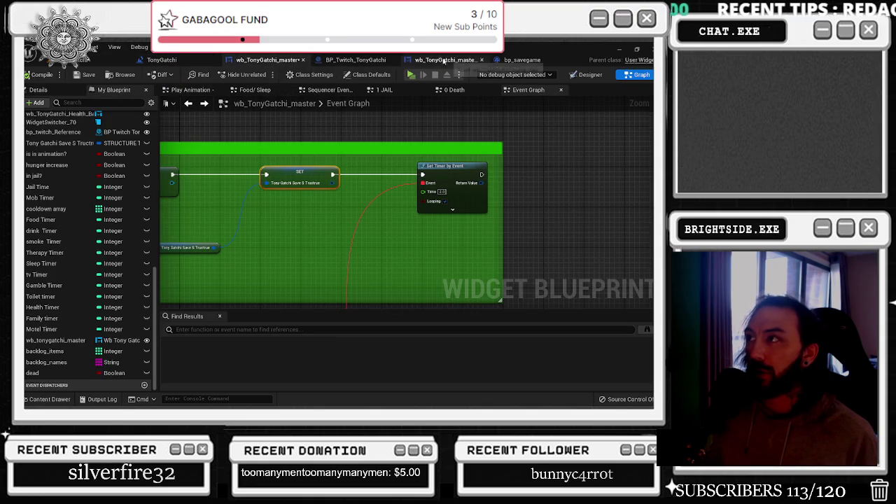
click(441, 61)
drag(394, 61, 368, 66)
click(367, 65)
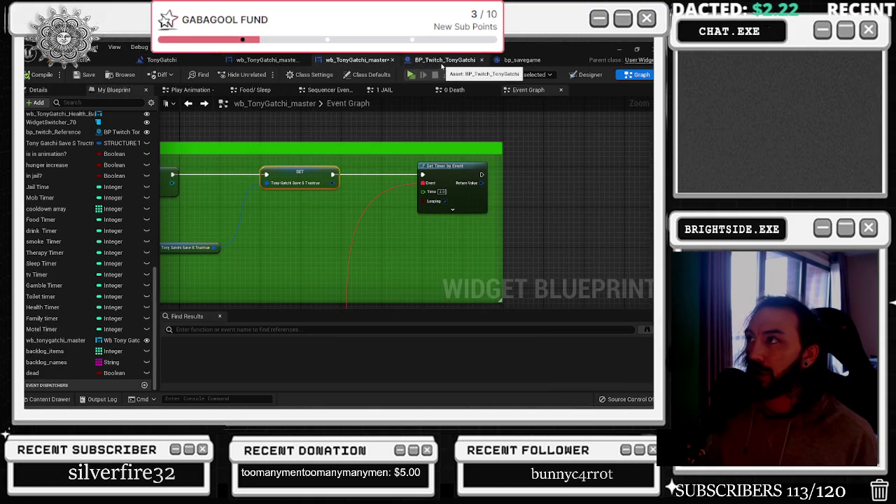
click(442, 63)
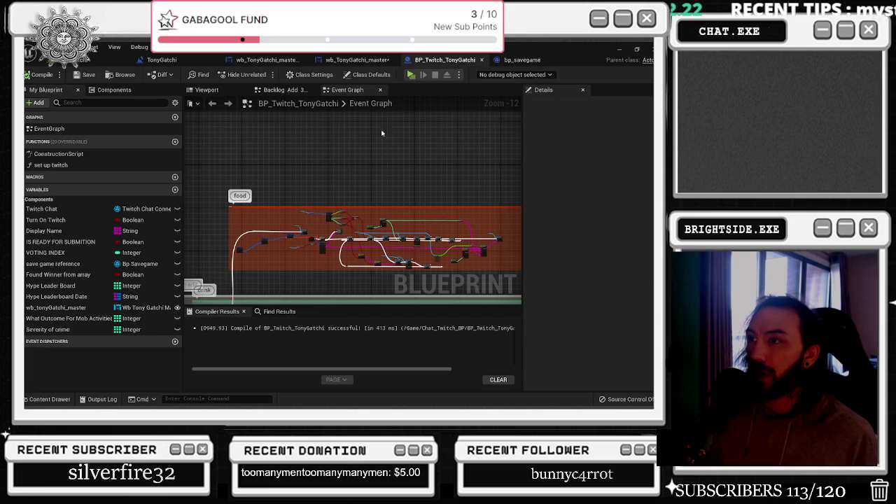
Follow the 'setting up twitch' chain from Does Save Game Exist through Load Game to Cast To bp_savegame
drag(317, 168, 335, 149)
drag(286, 174, 317, 218)
scroll(260, 211, up, 9)
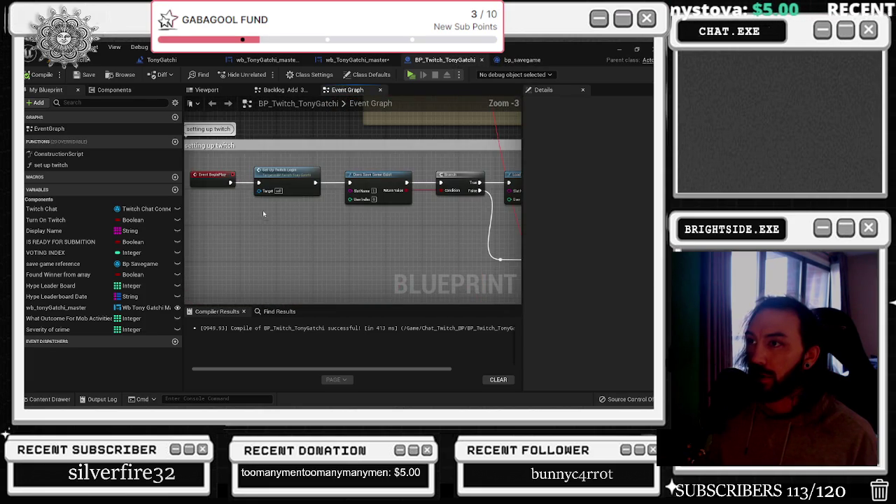
drag(280, 181, 202, 190)
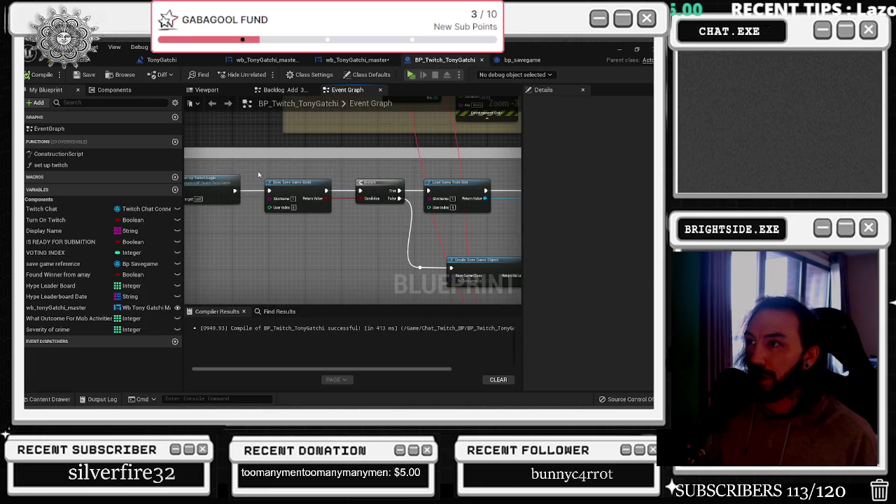
drag(441, 224, 329, 238)
mouse_move(436, 184)
mouse_down()
mouse_move(310, 189)
mouse_move(490, 240)
mouse_up()
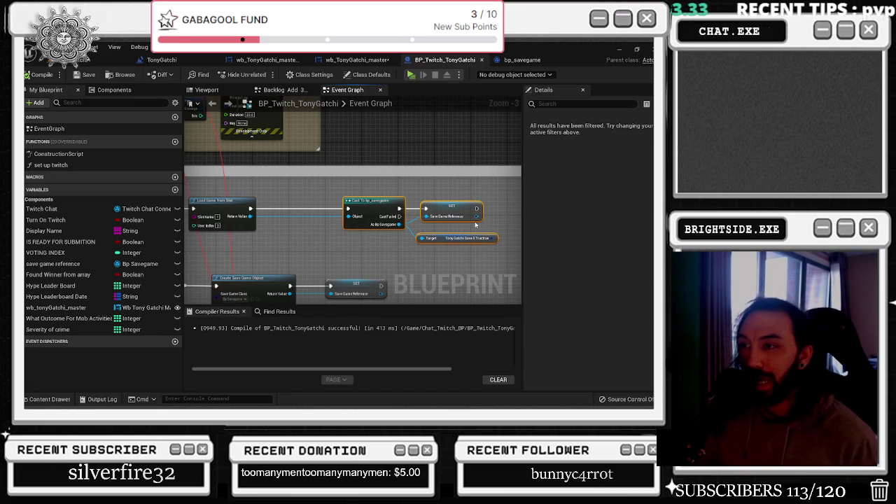
mouse_move(461, 225)
mouse_down()
mouse_move(332, 253)
mouse_move(321, 245)
mouse_move(497, 221)
mouse_up()
drag(423, 239, 604, 247)
drag(504, 243, 300, 238)
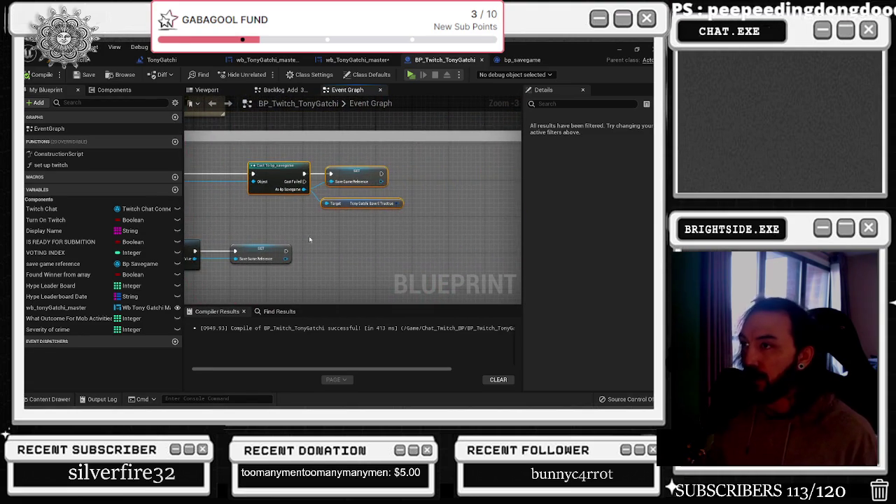
right_click(353, 239)
Add a Save Game to Slot node and feed the save game reference into its SaveGameObject
text(save)
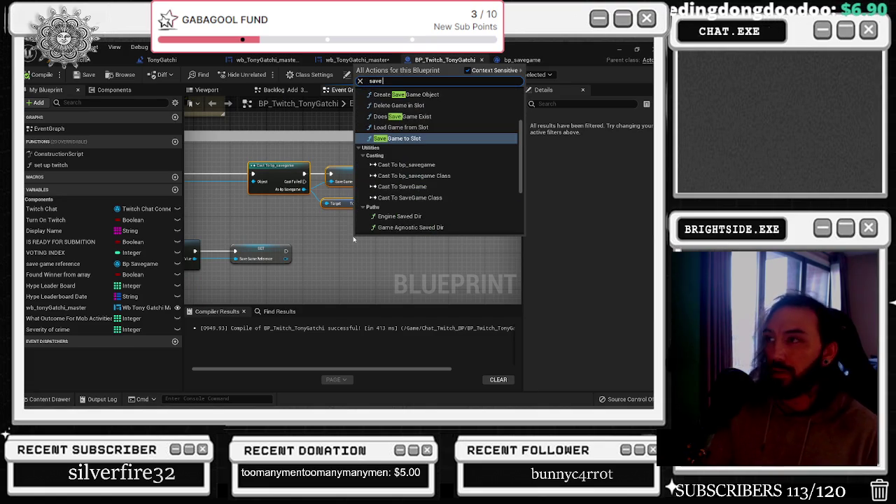
key(Return)
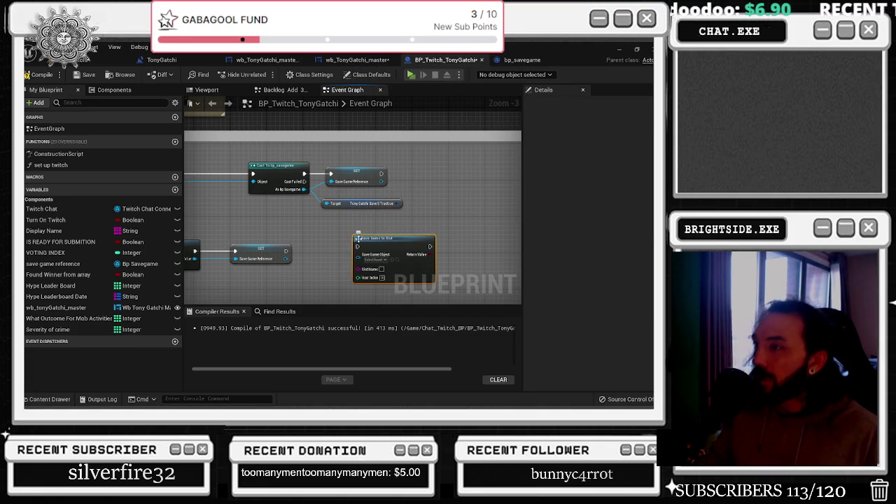
mouse_move(382, 181)
mouse_down()
mouse_move(381, 213)
mouse_move(357, 254)
mouse_up()
mouse_move(412, 214)
mouse_down()
mouse_move(539, 201)
mouse_move(481, 192)
mouse_up()
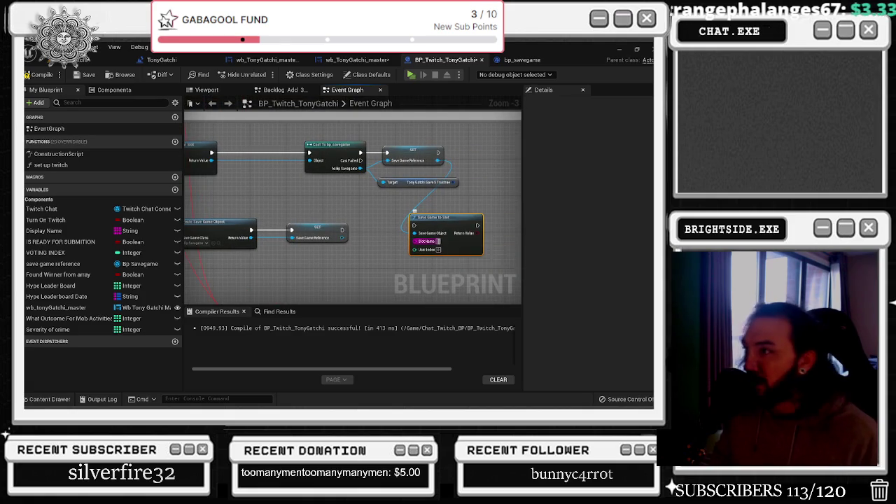
click(469, 198)
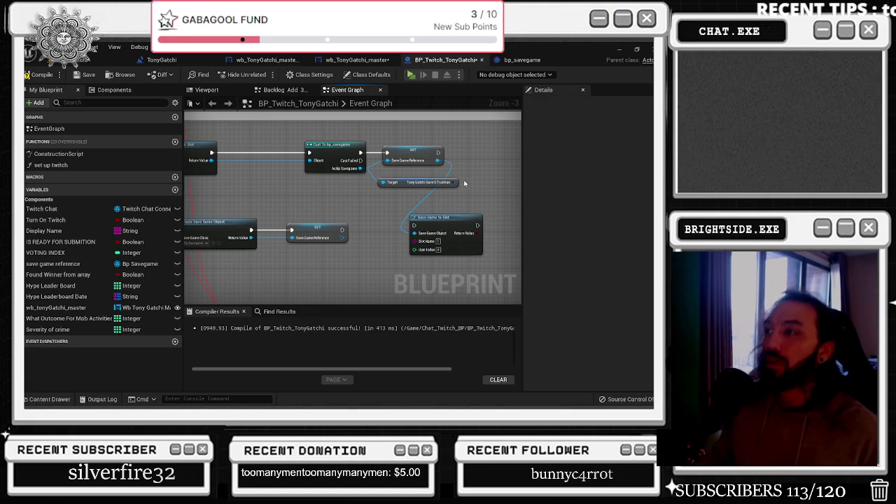
scroll(367, 201, down, 2)
scroll(367, 201, up, 2)
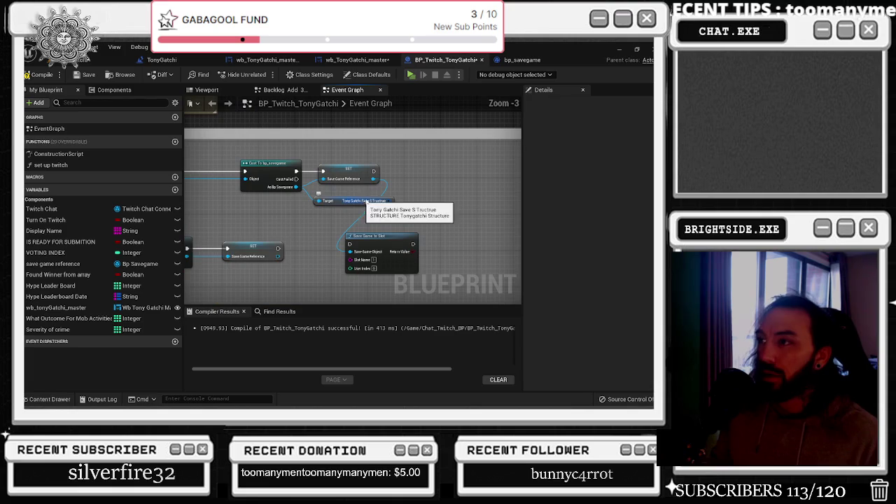
Filter My Blueprint for 'sav' and drop the save game reference variable into the graph
click(84, 103)
text(a)
key(BackSpace)
text(sav)
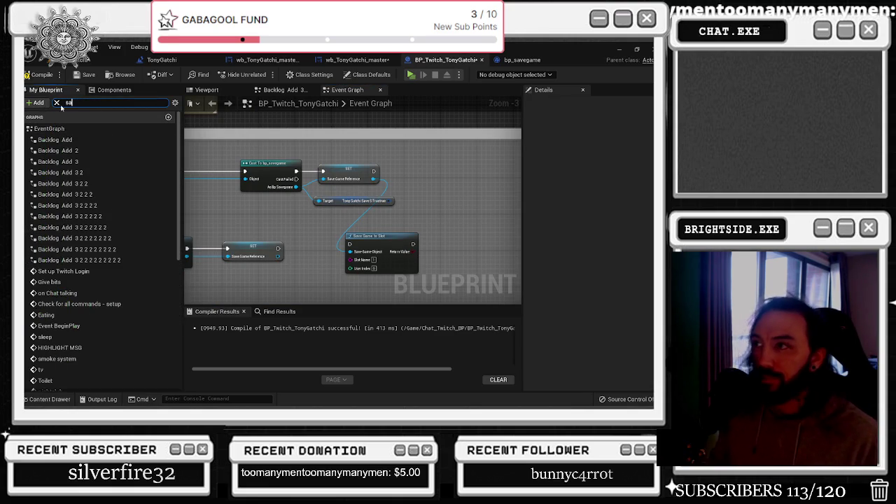
mouse_move(60, 168)
mouse_down()
mouse_move(287, 267)
mouse_move(348, 252)
mouse_up()
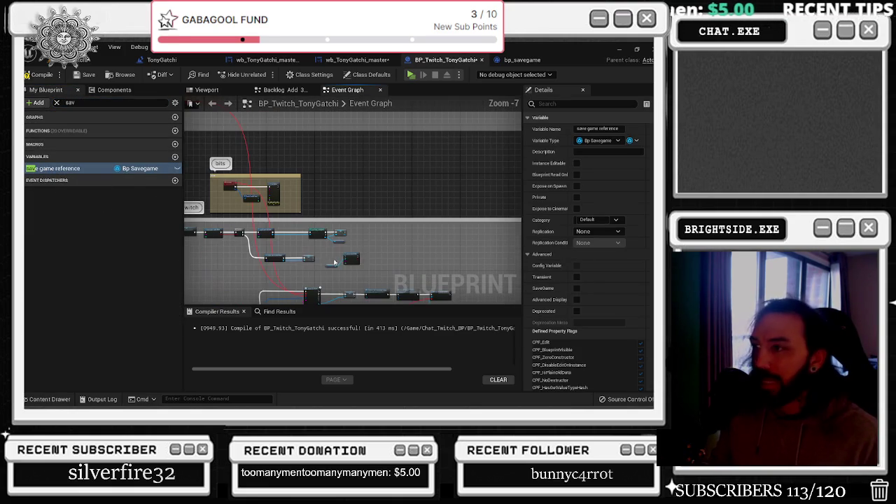
Create a 'save game' custom event and connect it to Save Game to Slot
scroll(335, 274, down, 1)
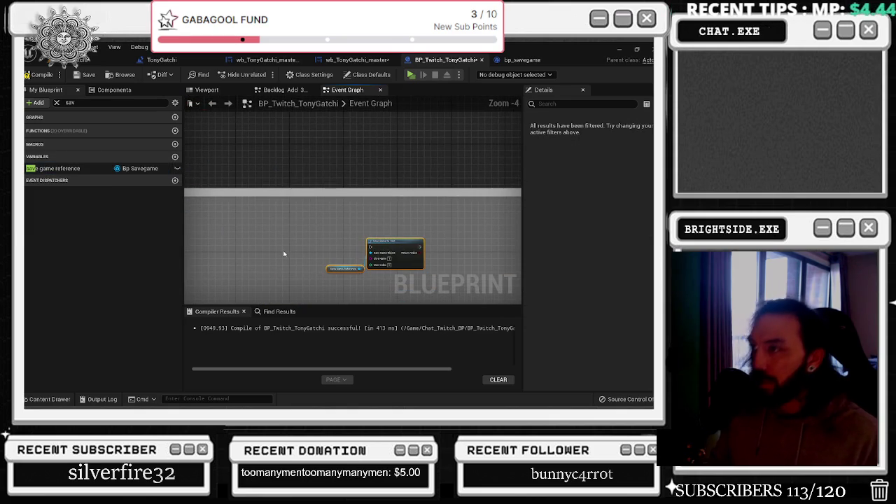
right_click(283, 252)
text(vustom)
key(BackSpace)
key(BackSpace)
key(BackSpace)
text(custom)
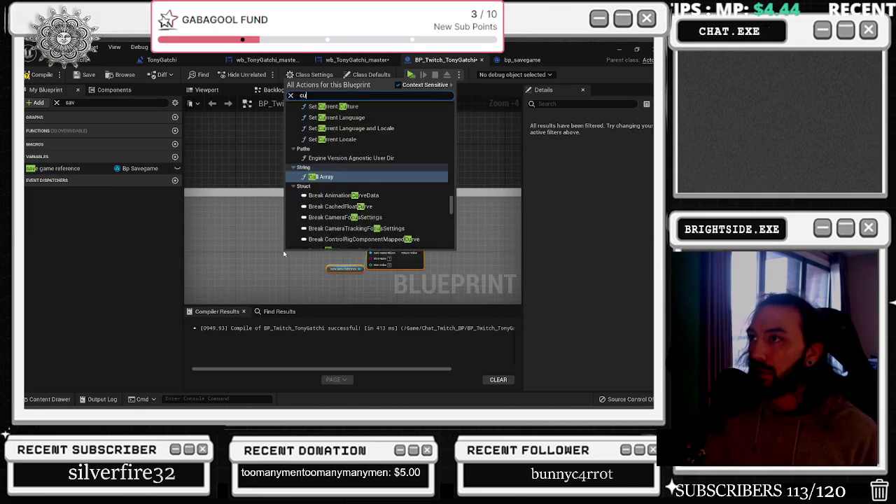
key(Escape)
scroll(283, 253, up, 2)
text(save game)
key(Return)
mouse_move(317, 266)
mouse_down()
mouse_move(294, 235)
mouse_move(440, 245)
mouse_up()
Insert a Delay between the event and Save Game to Slot, placing Save Game Reference beside it
drag(364, 257, 291, 208)
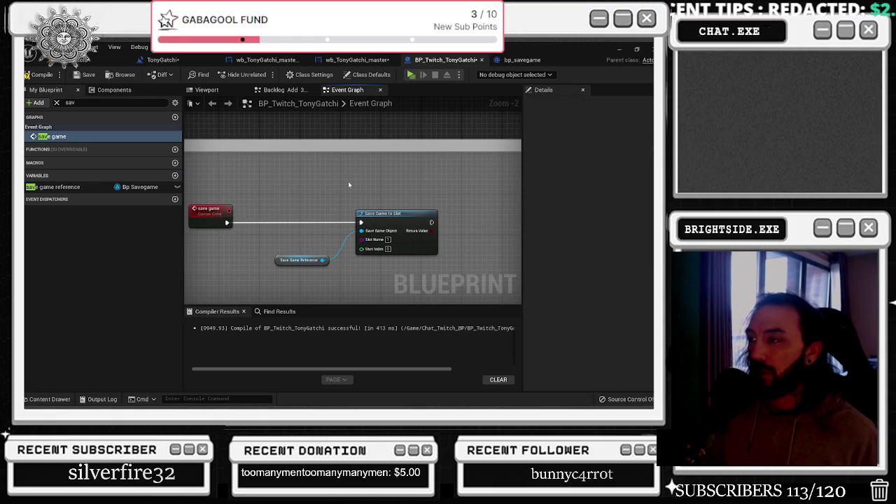
drag(419, 215, 518, 216)
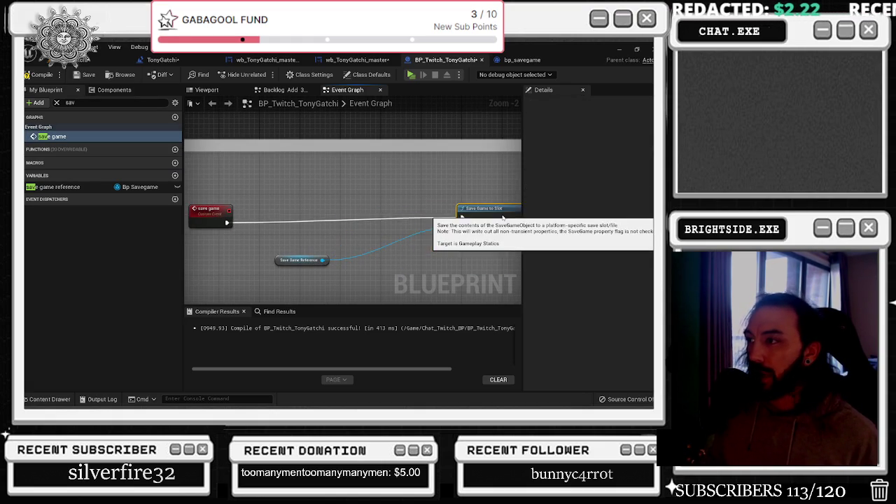
click(378, 214)
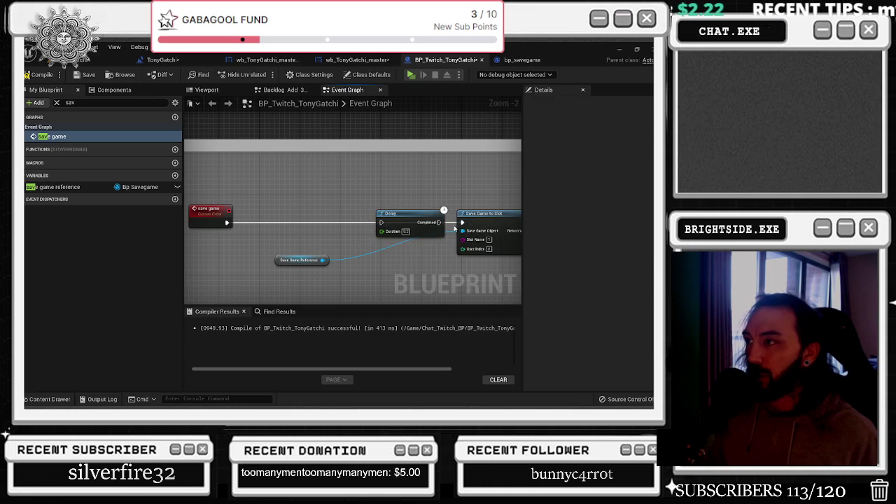
mouse_move(396, 226)
mouse_down()
mouse_move(414, 202)
mouse_move(383, 224)
mouse_up()
drag(222, 223, 231, 223)
drag(237, 223, 382, 222)
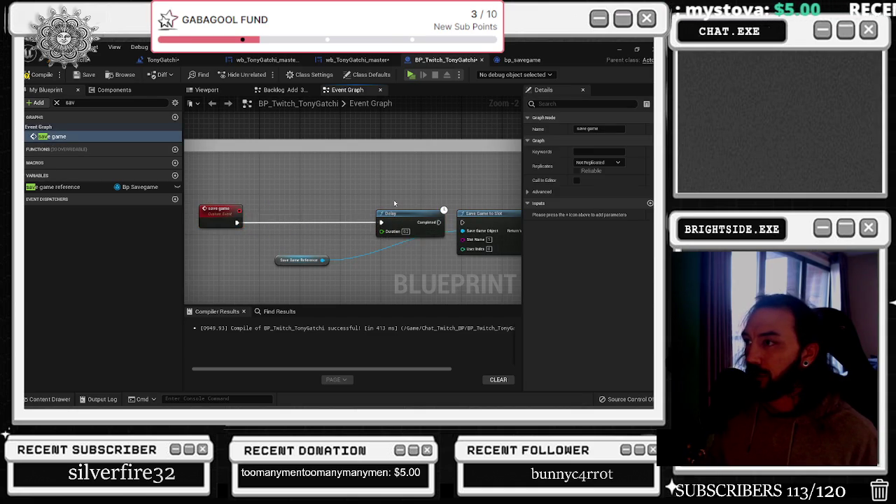
click(413, 217)
drag(308, 263, 425, 266)
click(252, 266)
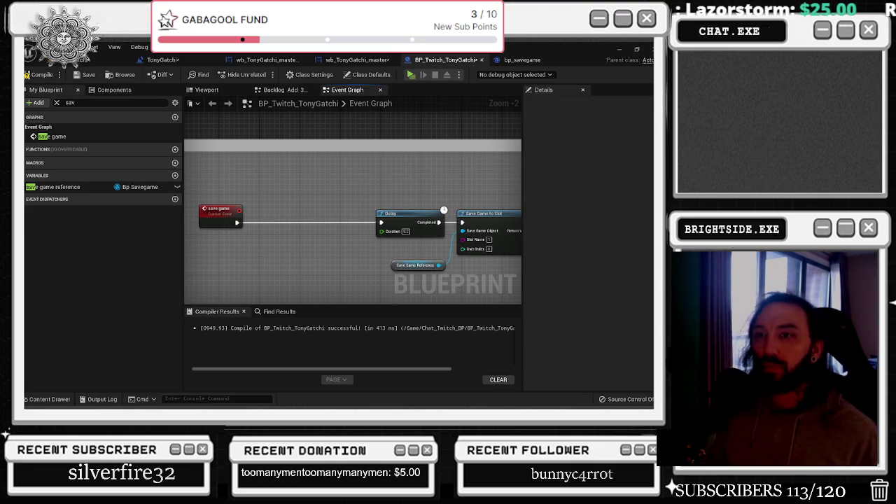
click(56, 103)
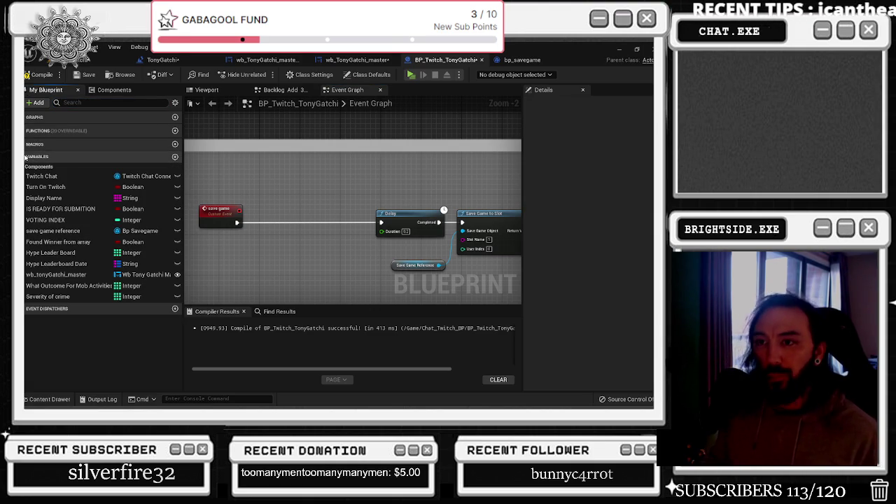
Add a wb_tonyGatchi_master getter and pull a Get Tony Gatchi Save S Tructrue node from it
mouse_move(56, 274)
mouse_down()
mouse_move(218, 175)
mouse_move(257, 180)
mouse_up()
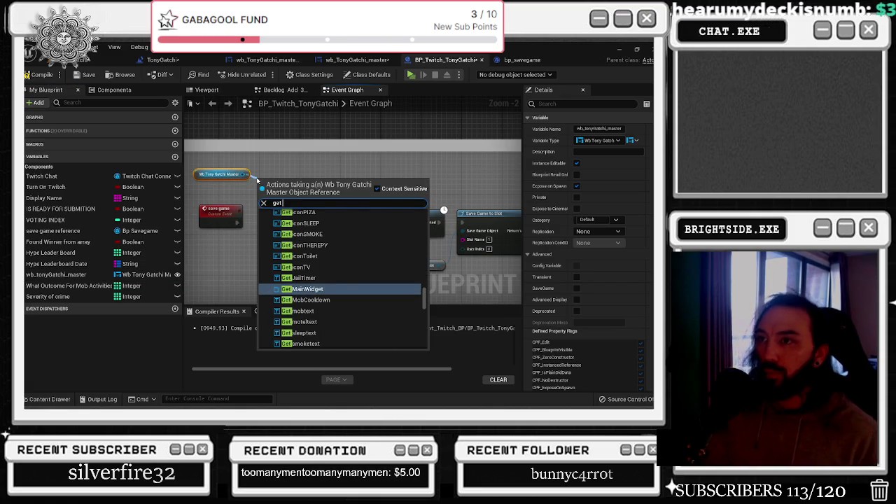
text(get stru)
key(Return)
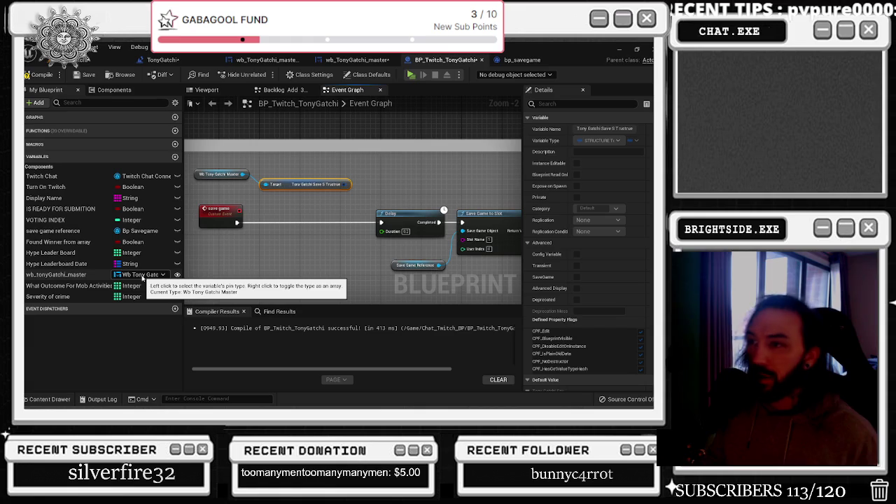
mouse_move(183, 277)
mouse_down()
mouse_move(250, 275)
mouse_move(171, 276)
mouse_up()
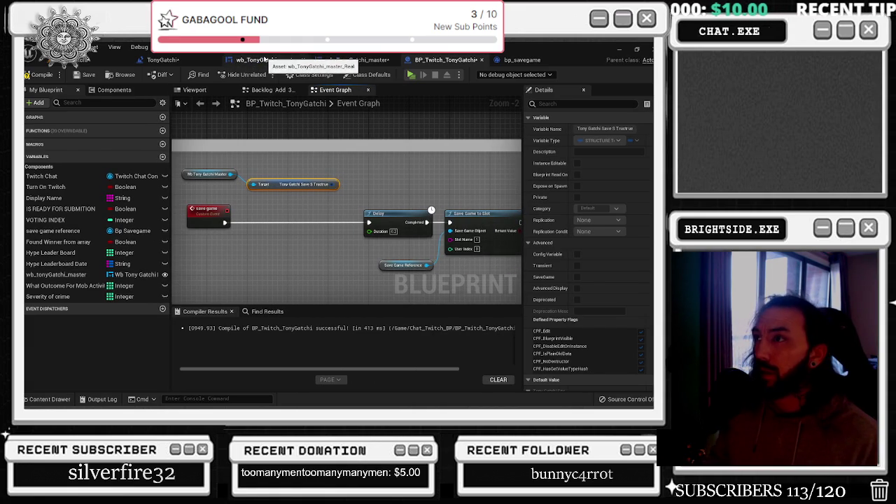
Review the Break STRUCTURE and save-field SET nodes in wb_TonyGatchi_master, then return to BP_Twitch_TonyGatchi
click(356, 62)
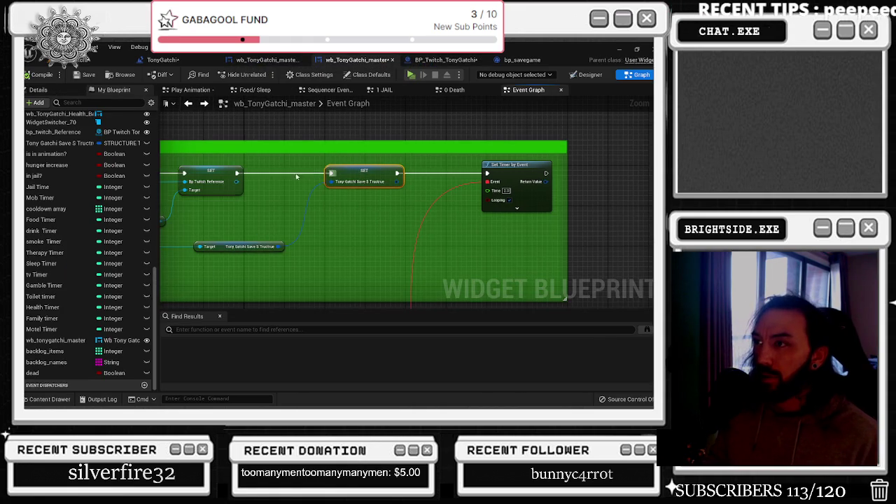
drag(278, 277, 497, 242)
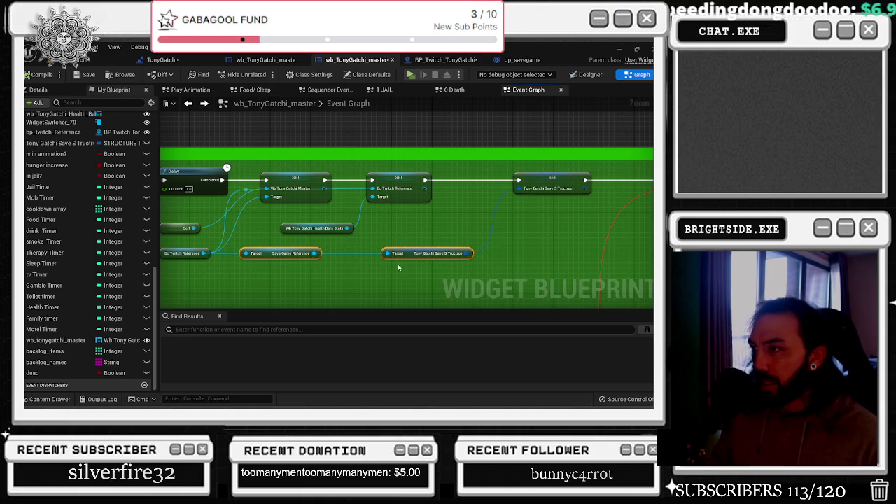
scroll(450, 236, down, 6)
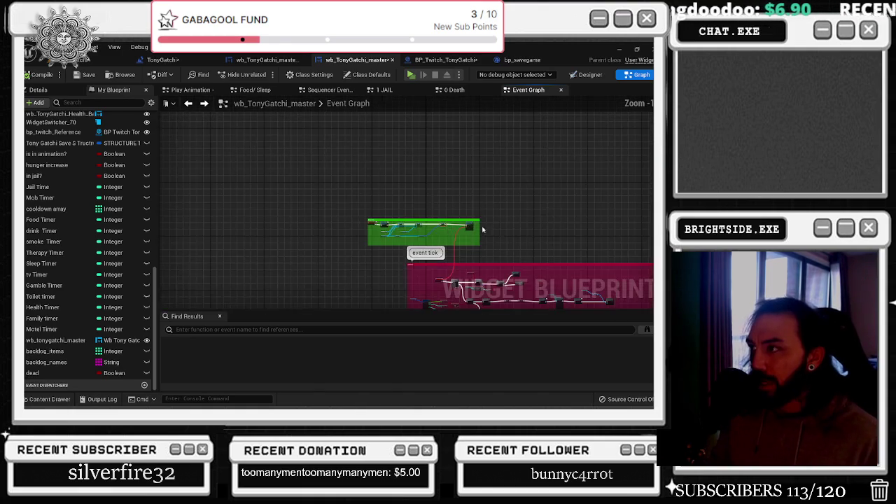
scroll(560, 210, up, 2)
scroll(440, 149, down, 2)
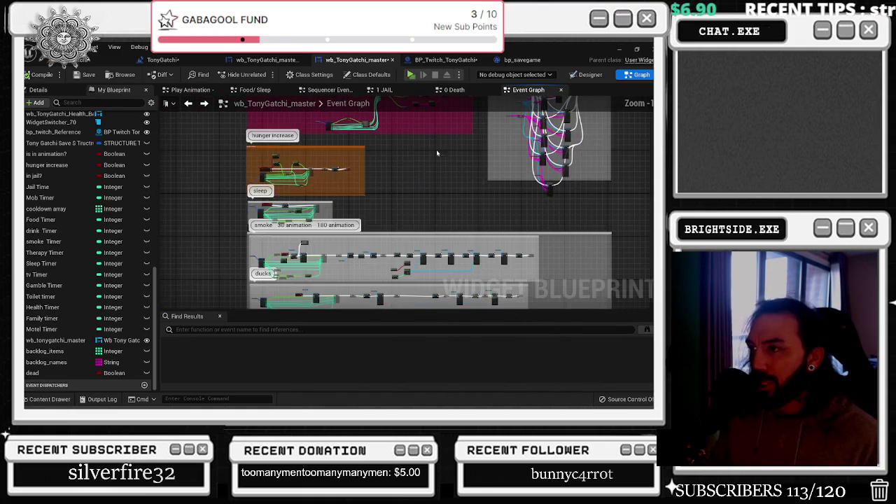
scroll(304, 242, up, 5)
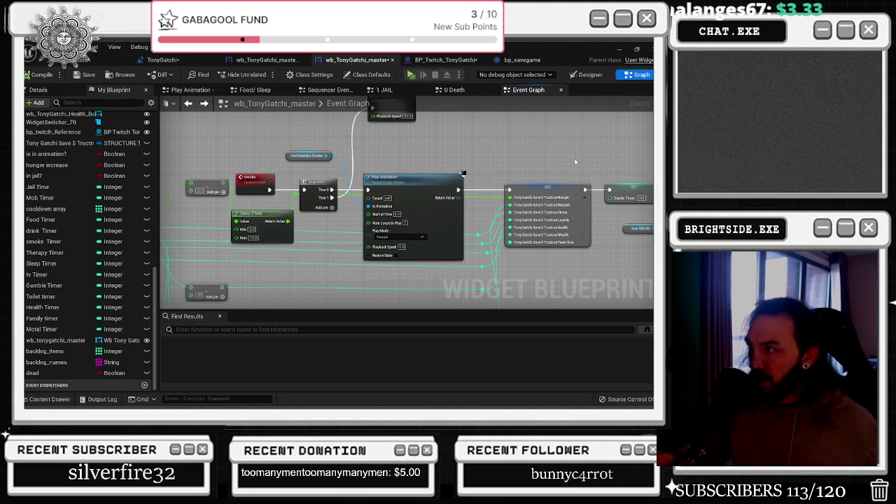
scroll(574, 158, down, 5)
scroll(546, 220, up, 4)
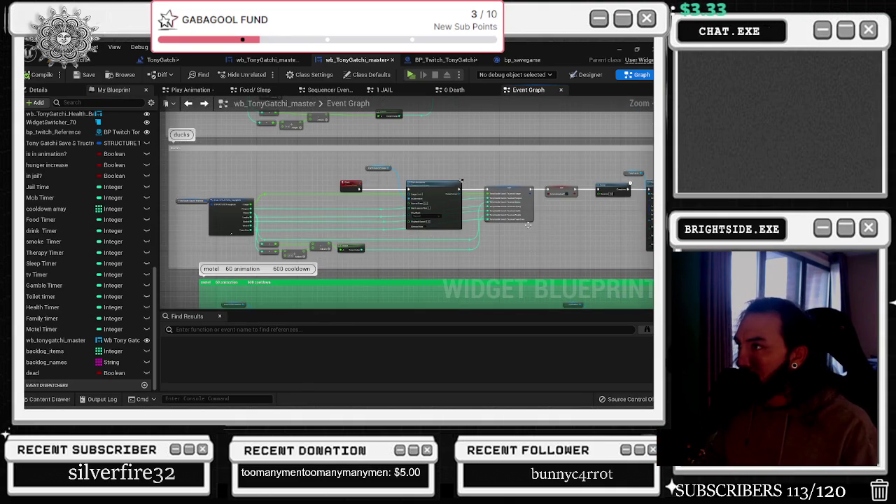
drag(507, 225, 514, 175)
scroll(351, 246, up, 3)
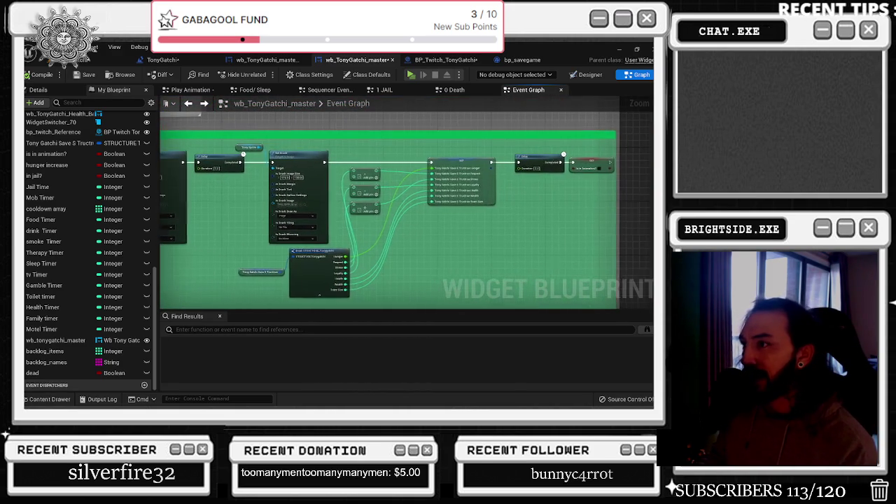
drag(247, 262, 329, 300)
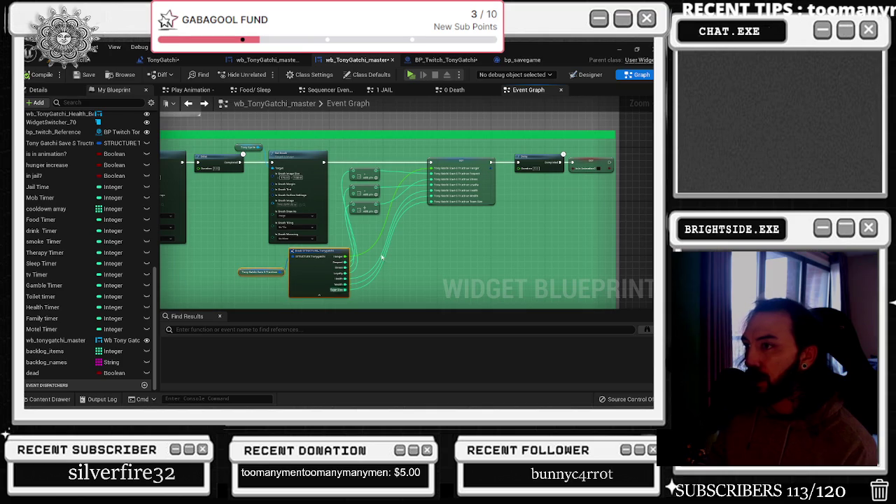
click(430, 168)
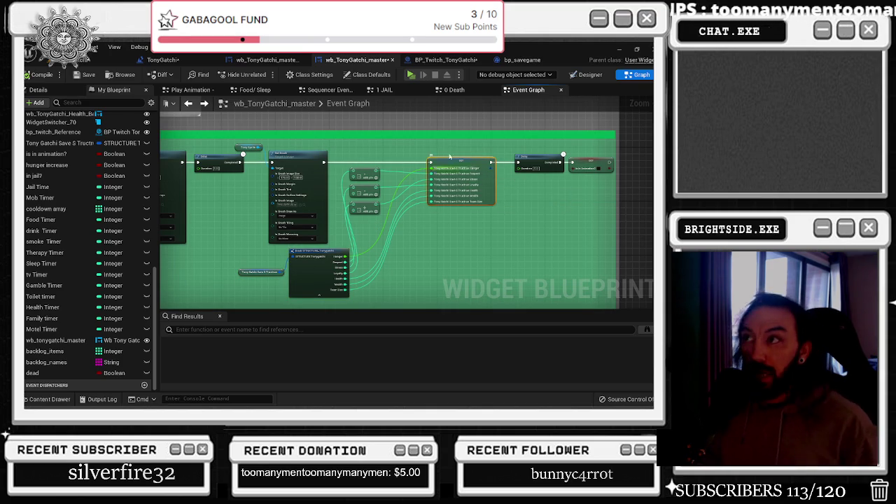
click(448, 60)
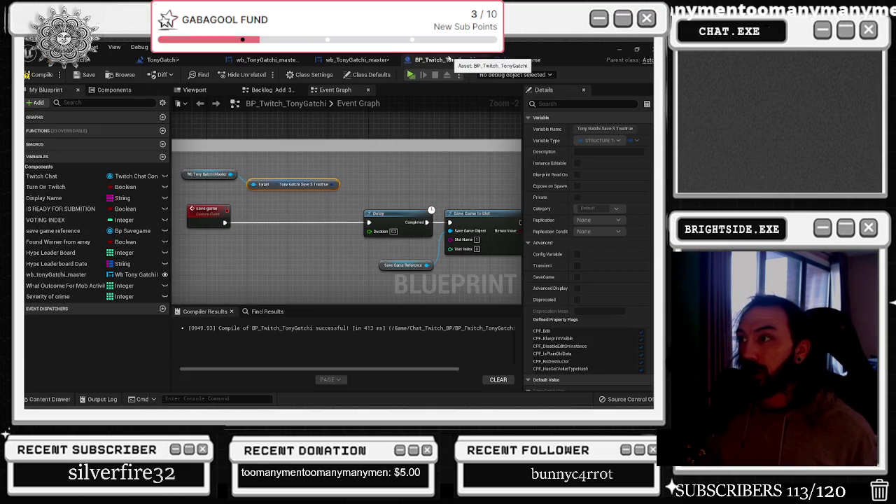
Place a SET Tony Gatchi Save S Tructrue node off Save Game Reference, before the Delay
ctrl+click(301, 198)
mouse_move(412, 209)
mouse_down()
mouse_move(327, 209)
mouse_move(312, 196)
mouse_up()
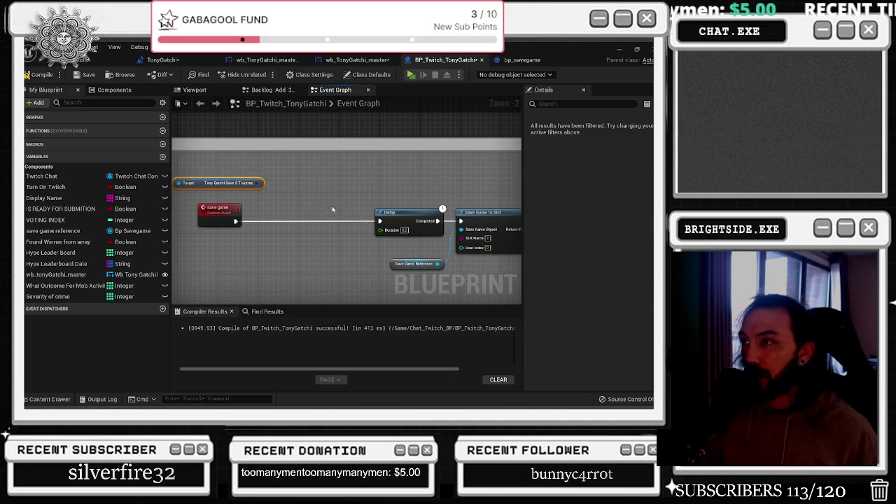
mouse_move(391, 263)
mouse_down()
mouse_move(184, 264)
mouse_move(245, 262)
mouse_move(244, 250)
mouse_up()
text(set tony)
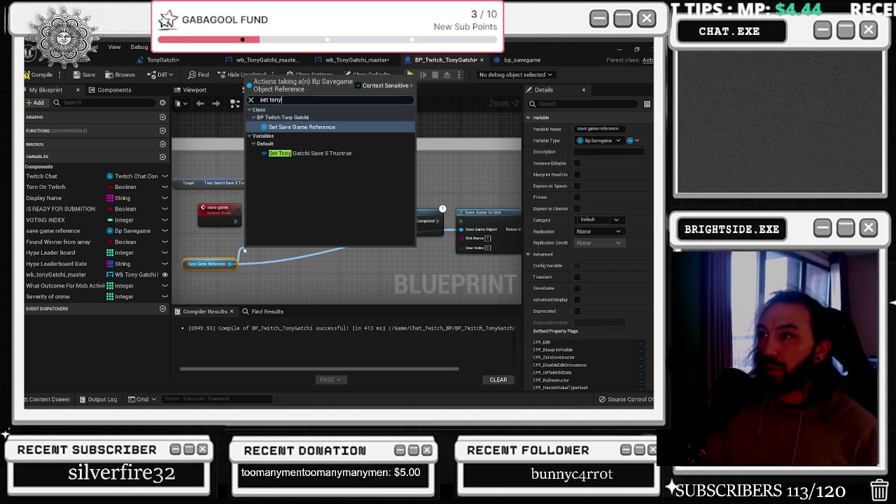
key(Down)
key(Return)
drag(265, 254, 292, 219)
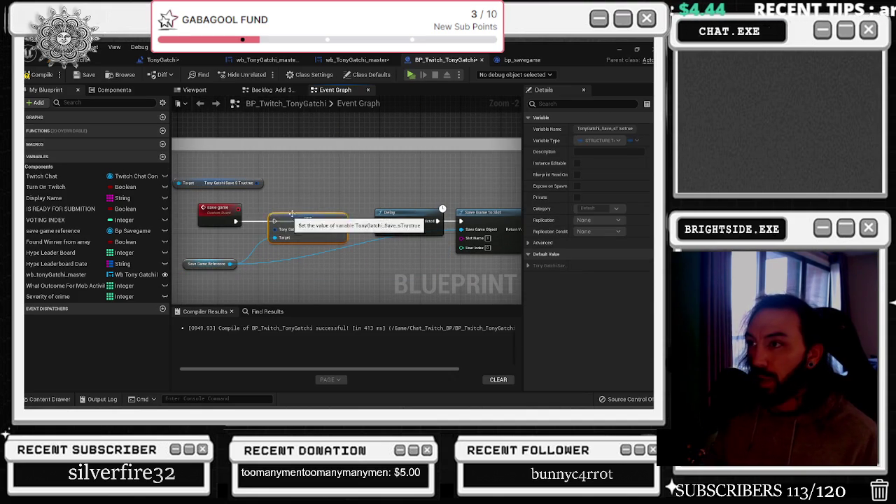
Wire the save struct value and the save game event exec into the SET node
mouse_move(259, 182)
mouse_down()
mouse_move(274, 237)
mouse_move(280, 223)
mouse_move(342, 221)
mouse_up()
drag(235, 225, 241, 227)
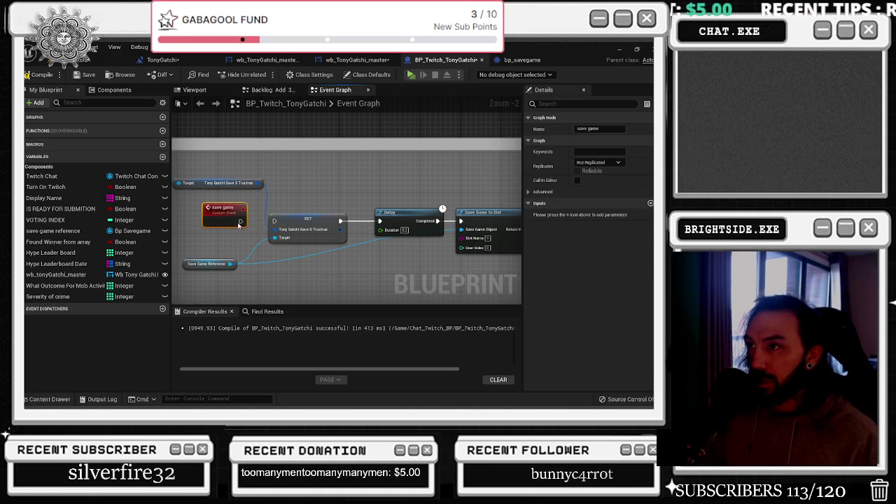
drag(306, 212, 311, 212)
click(420, 274)
drag(446, 269, 313, 259)
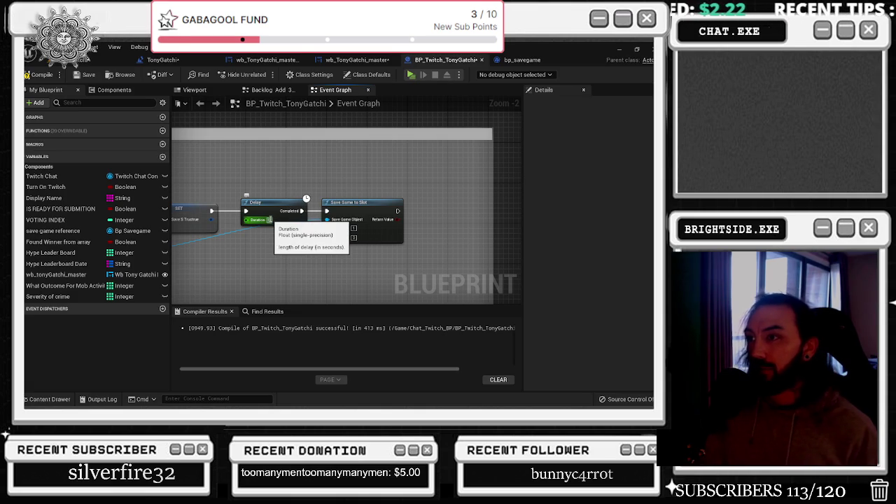
click(270, 220)
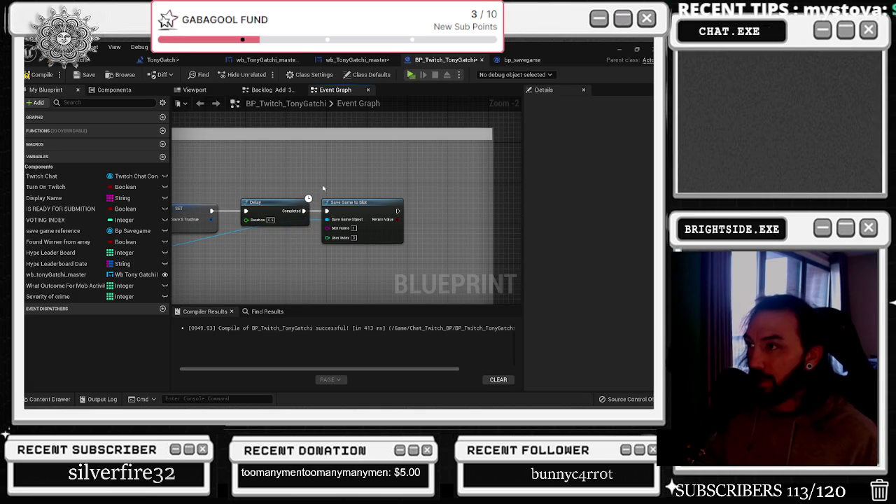
Tidy the Save Game Reference wire with a reroute node and compile the blueprint
drag(208, 247, 195, 243)
double_click(308, 235)
mouse_move(319, 234)
mouse_down()
mouse_move(453, 236)
mouse_move(291, 181)
mouse_up()
scroll(271, 184, down, 2)
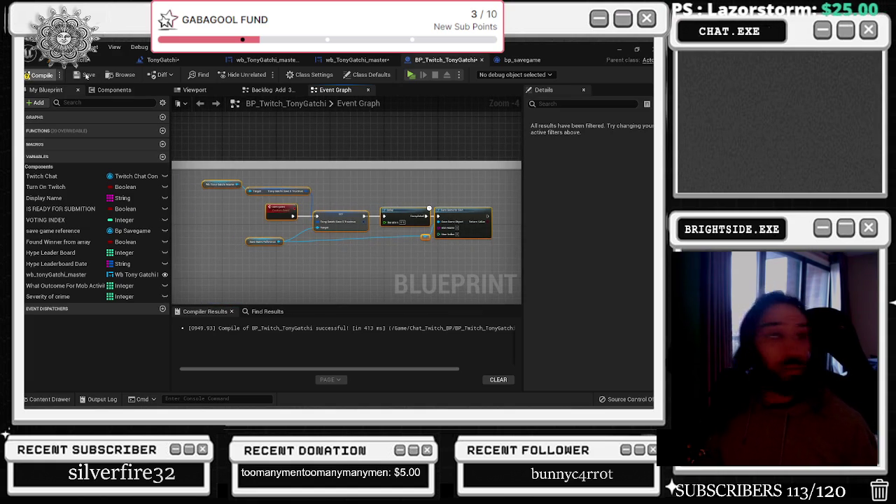
click(86, 75)
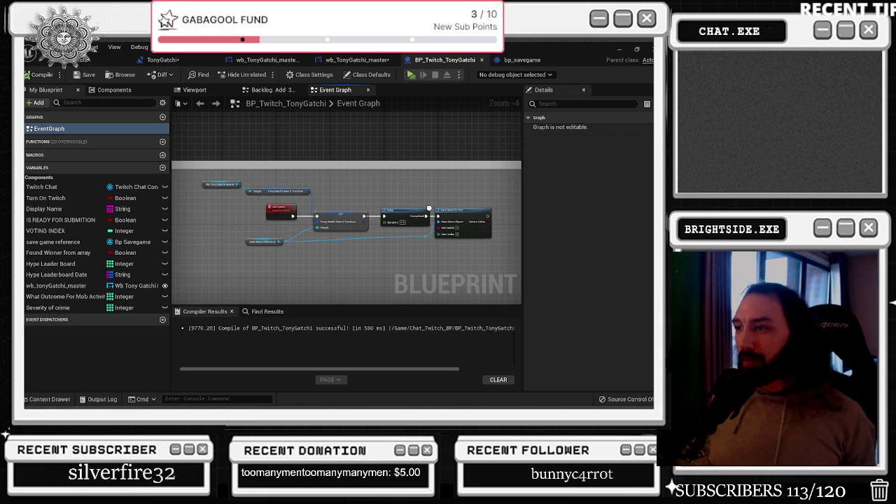
Review the save game event's SET, Delay and Save Game chain, then switch to wb_TonyGatchi_master
scroll(236, 135, down, 2)
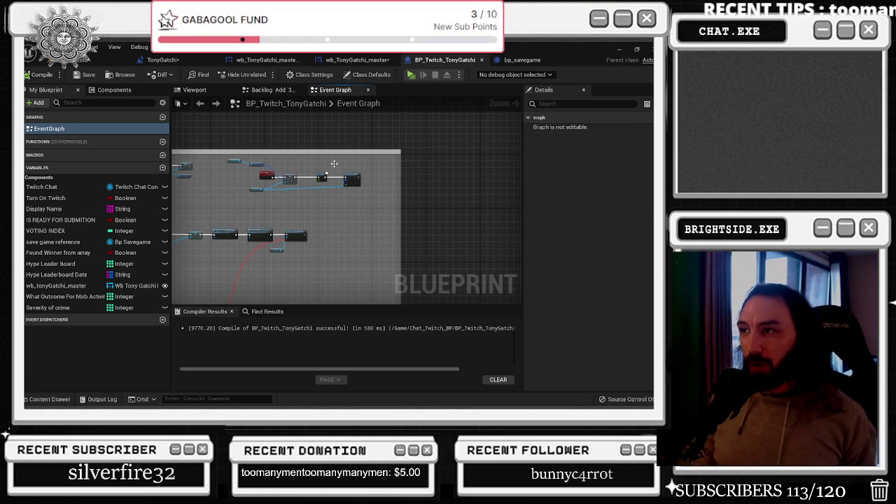
scroll(359, 182, up, 4)
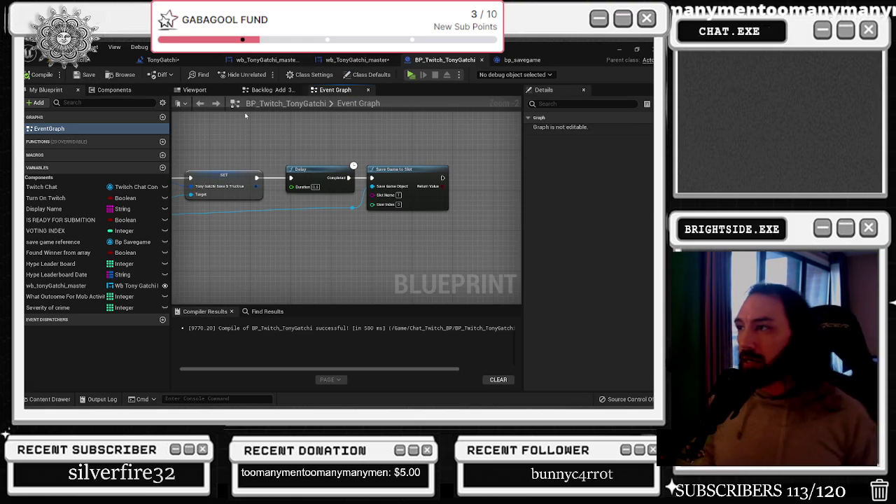
drag(177, 147, 317, 149)
click(273, 167)
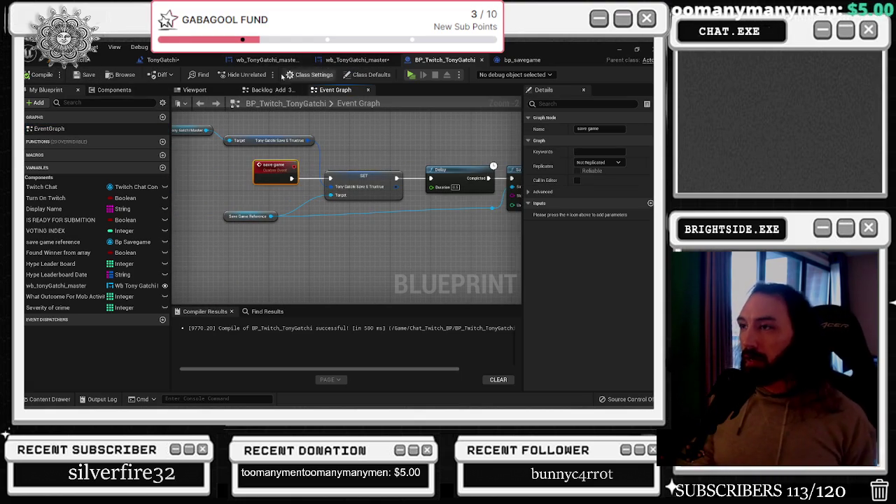
click(370, 62)
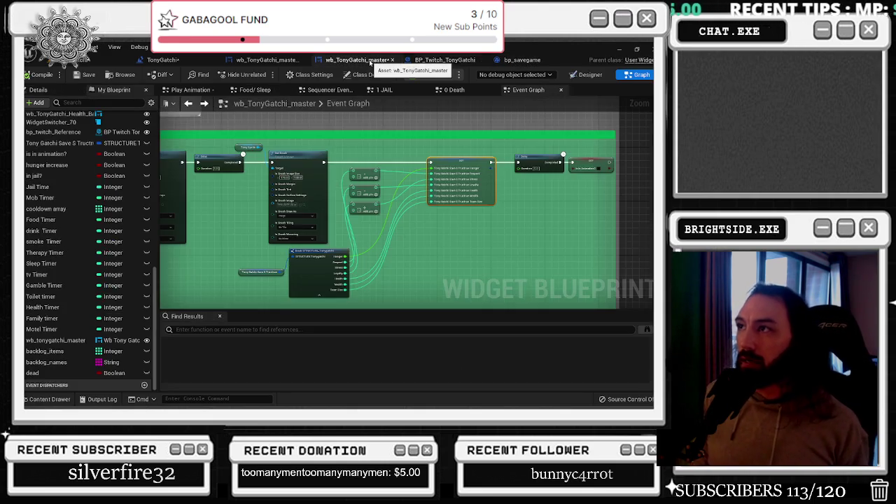
Widen the green comment box and add a Save Game call from Bp Twitch Reference after the SET
scroll(537, 166, up, 2)
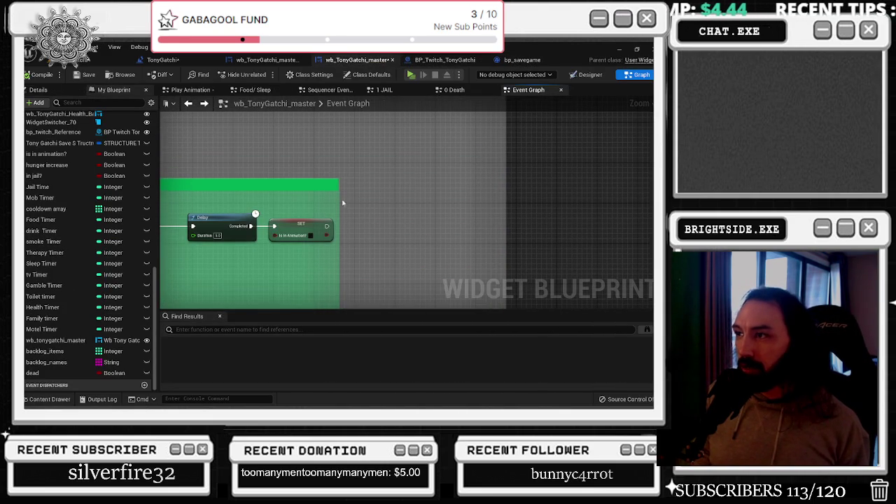
drag(338, 201, 465, 201)
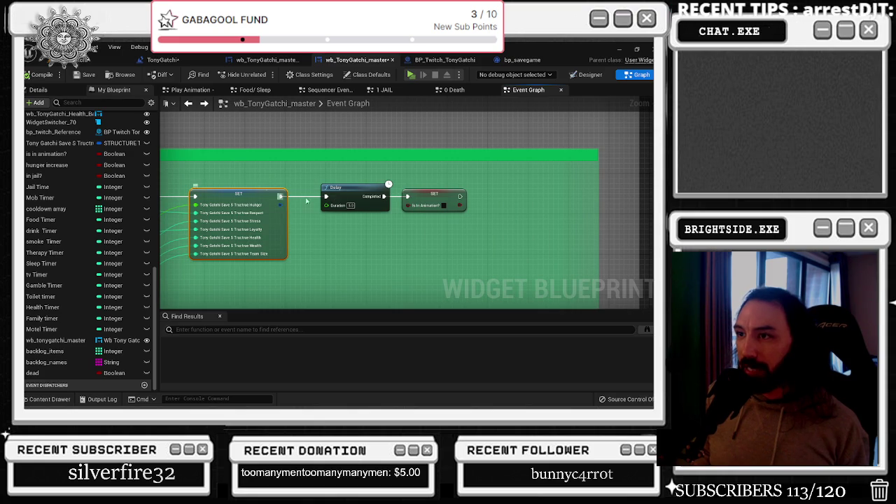
drag(271, 208, 420, 241)
drag(378, 223, 507, 223)
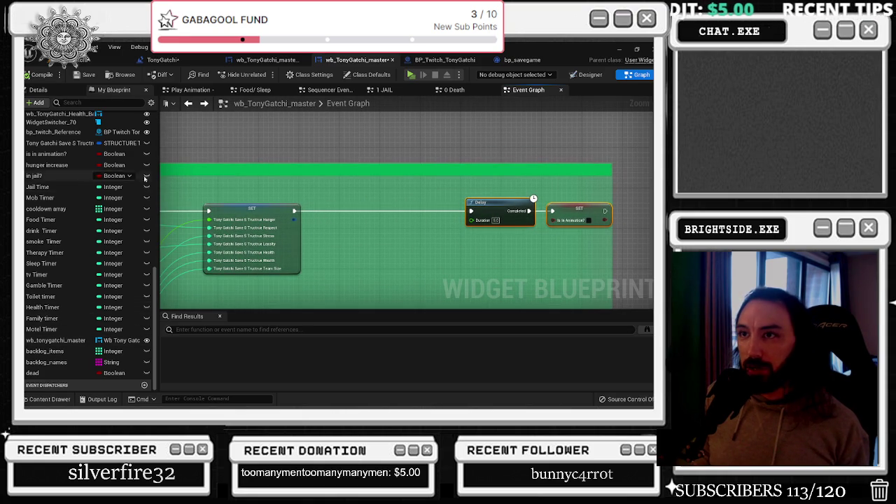
scroll(54, 140, up, 2)
drag(56, 159, 334, 189)
text(save game)
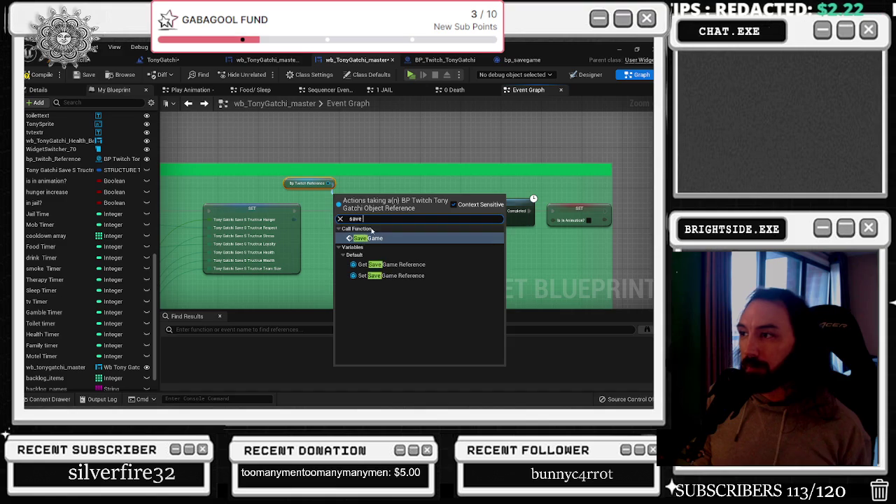
key(Return)
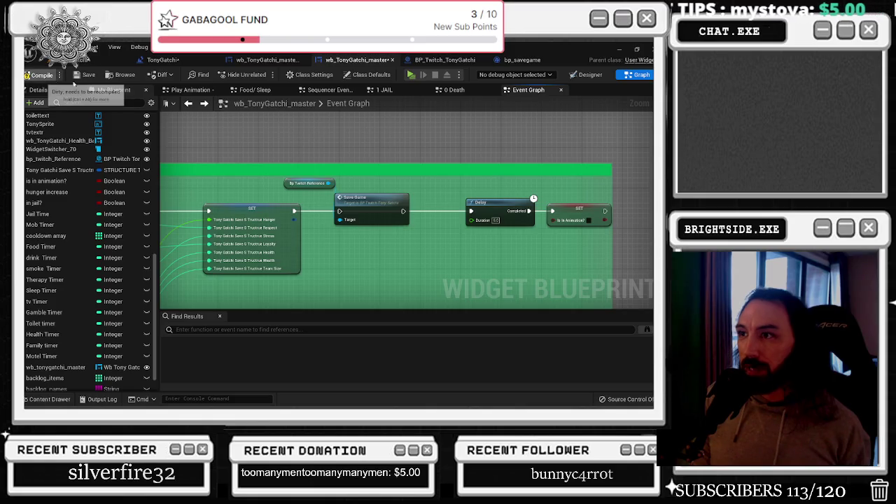
Save the blueprint and chain the first group's SET, Save Game and Delay exec pins
click(86, 74)
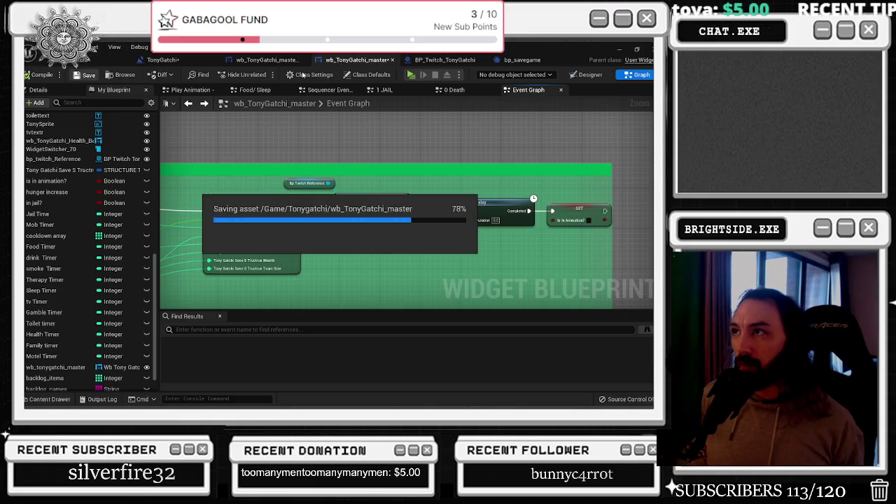
click(257, 60)
click(200, 60)
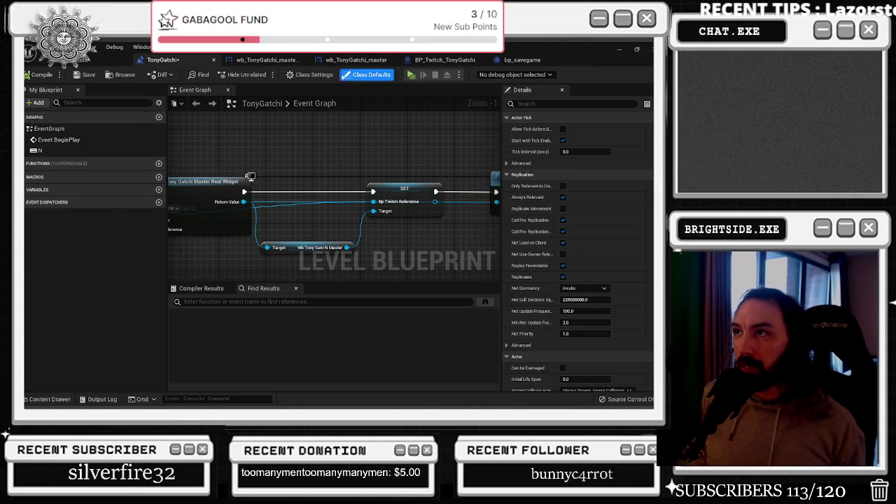
click(355, 60)
drag(470, 211, 404, 211)
mouse_move(294, 211)
mouse_down()
mouse_move(339, 211)
mouse_move(339, 219)
mouse_up()
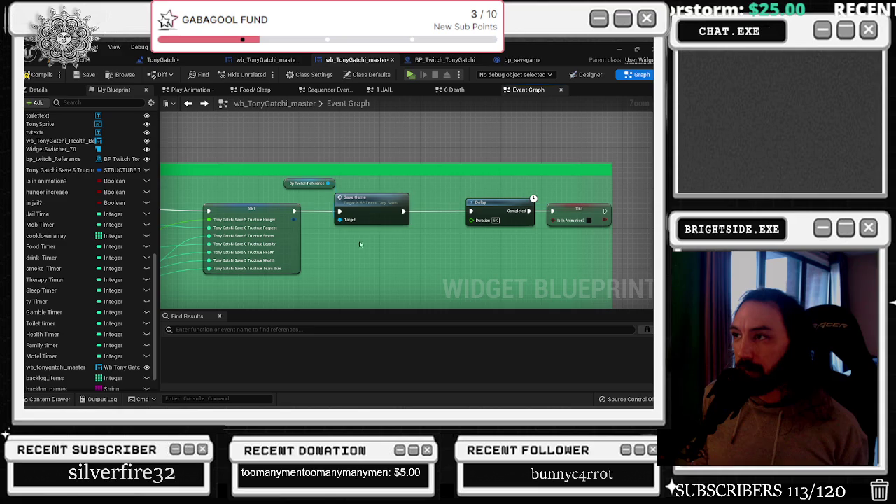
scroll(343, 189, down, 5)
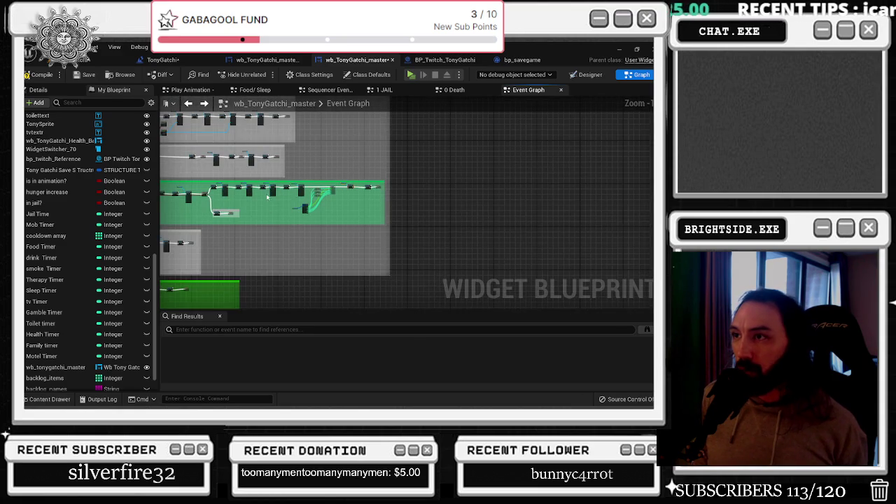
scroll(265, 198, up, 5)
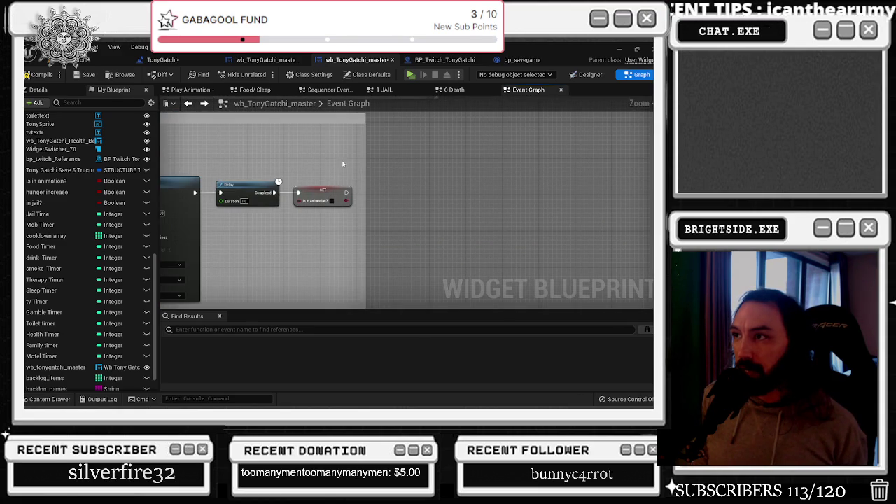
Widen the grey and green comment boxes and shift the Delay, SET and Save Game nodes right
drag(364, 154, 617, 174)
scroll(352, 136, down, 3)
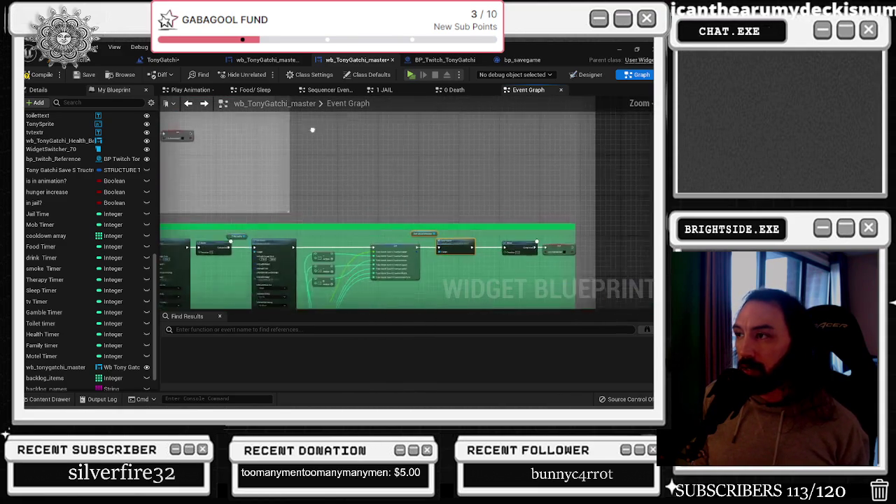
scroll(358, 229, up, 2)
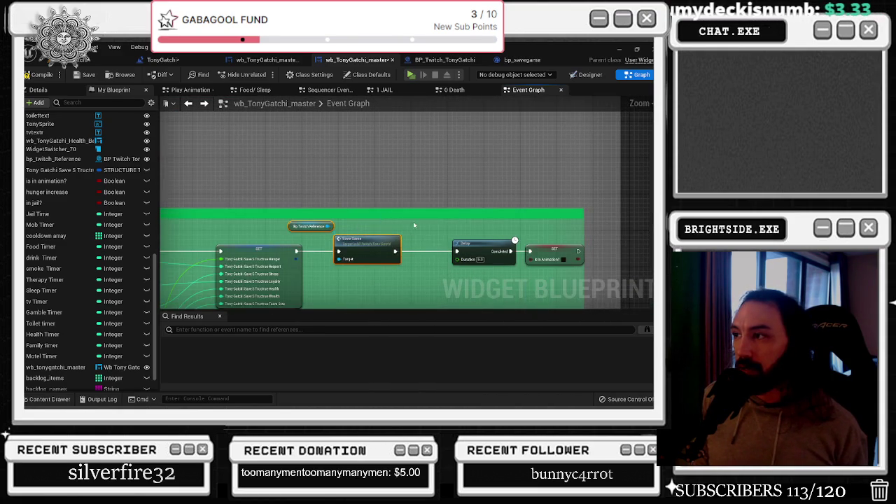
drag(488, 236, 372, 221)
drag(504, 202, 600, 203)
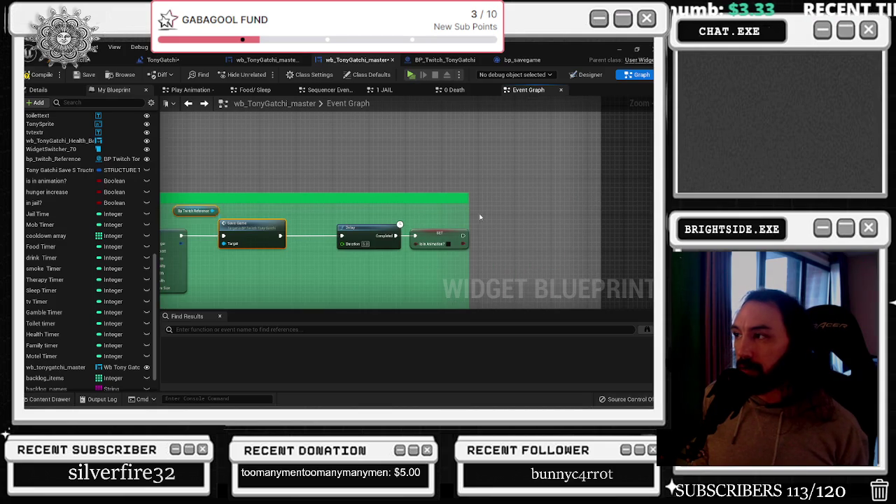
drag(471, 215, 579, 207)
mouse_move(343, 223)
mouse_down()
mouse_move(476, 256)
mouse_move(537, 242)
mouse_up()
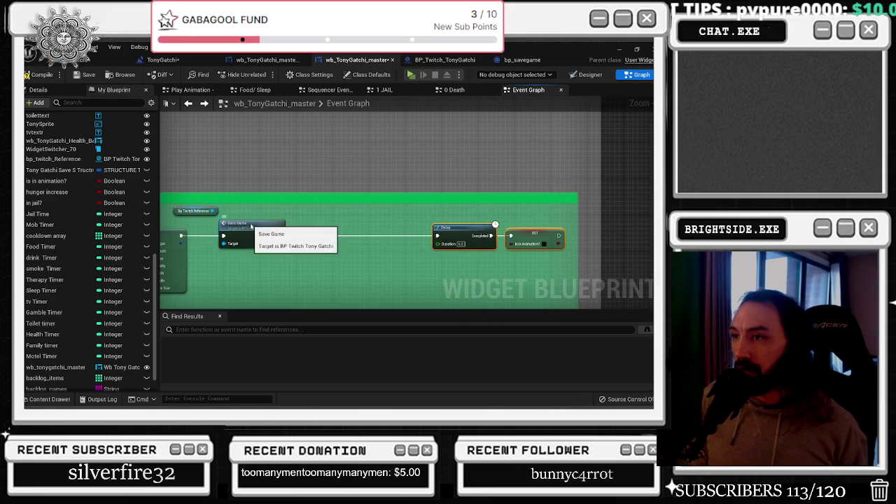
drag(250, 223, 306, 227)
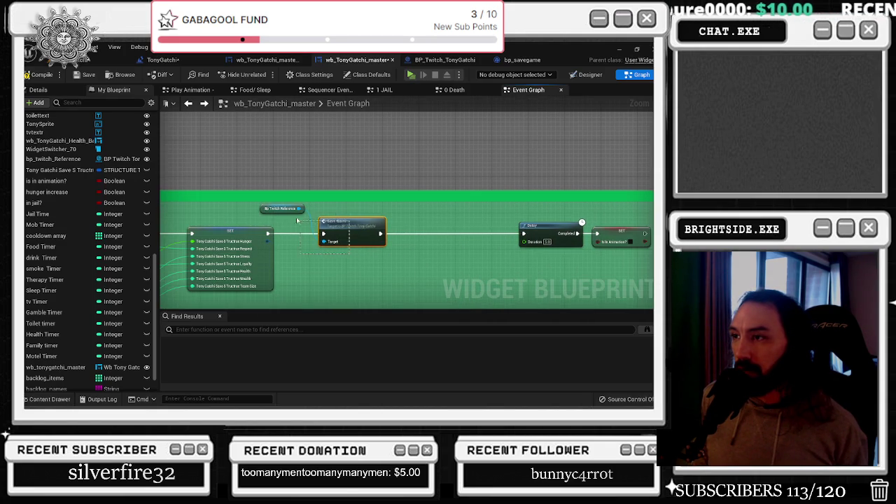
In the next outcome group, add Save Game with its Bp Twitch Reference after the SET
drag(468, 246, 168, 221)
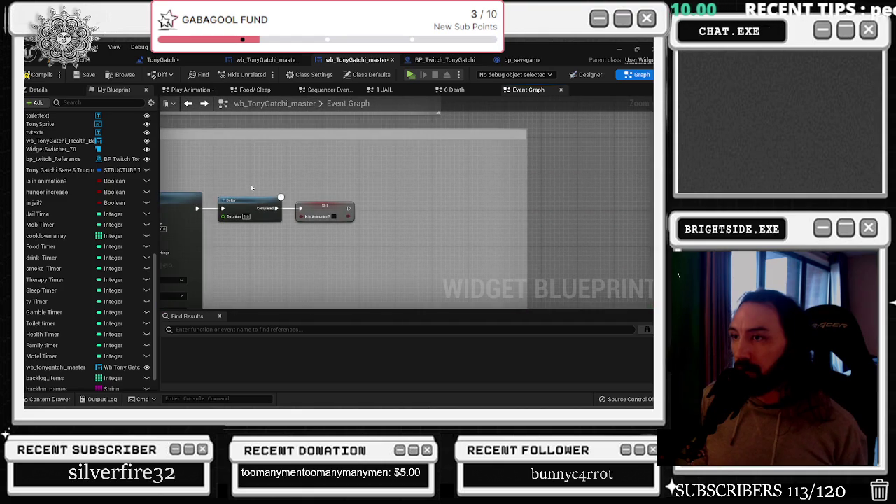
scroll(353, 171, down, 5)
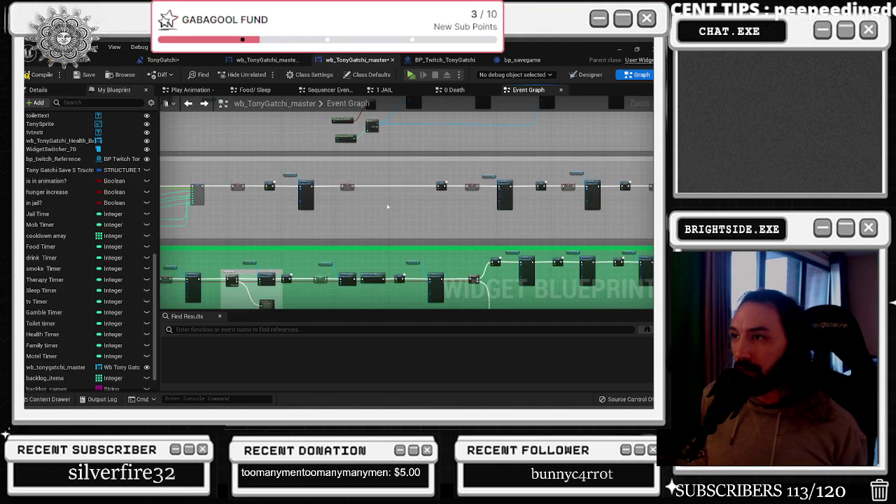
scroll(234, 197, up, 5)
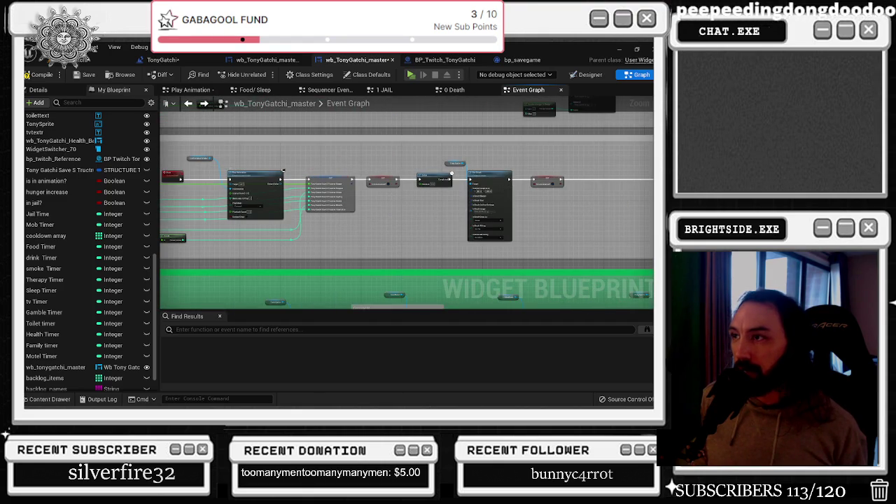
drag(412, 202, 316, 224)
drag(400, 200, 485, 201)
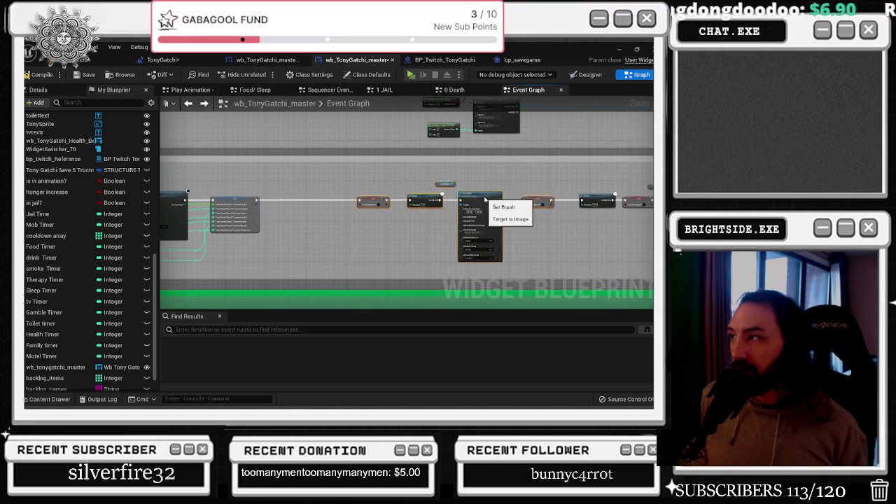
scroll(273, 208, up, 1)
drag(273, 208, 327, 194)
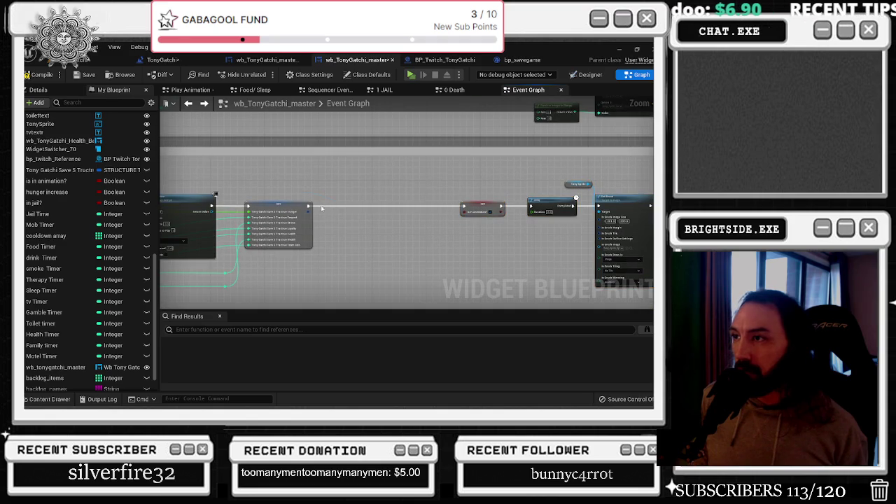
scroll(322, 208, up, 3)
key(ctrl+z)
drag(433, 205, 433, 205)
drag(371, 188, 451, 188)
Paste a Delay between that group's SET and Save Game and wire it through
key(ctrl+v)
mouse_move(287, 205)
mouse_down()
mouse_move(321, 211)
mouse_move(336, 194)
mouse_up()
drag(399, 205, 429, 205)
scroll(438, 224, down, 5)
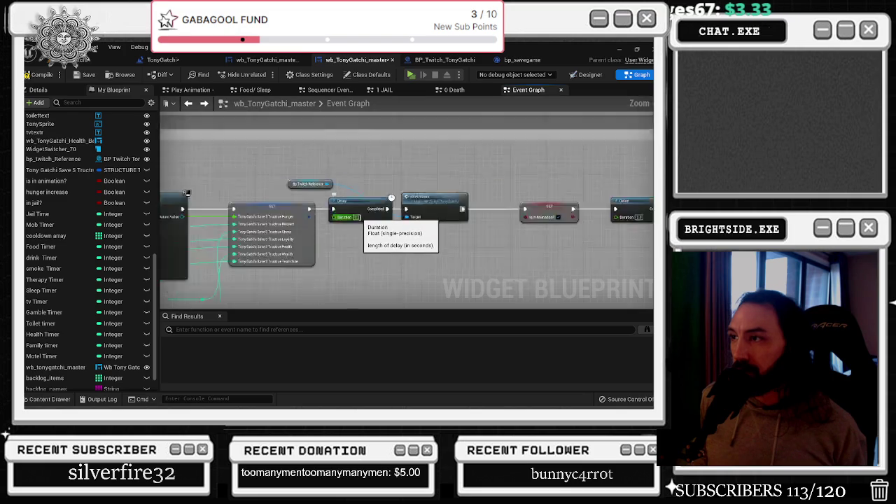
scroll(437, 224, up, 5)
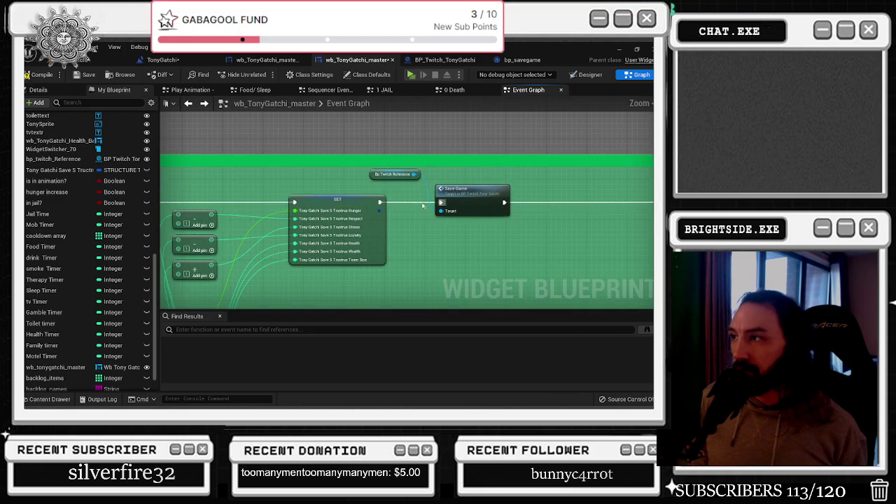
Paste another Delay before Save Game in the following group and start wiring the SET into it
drag(434, 208, 482, 208)
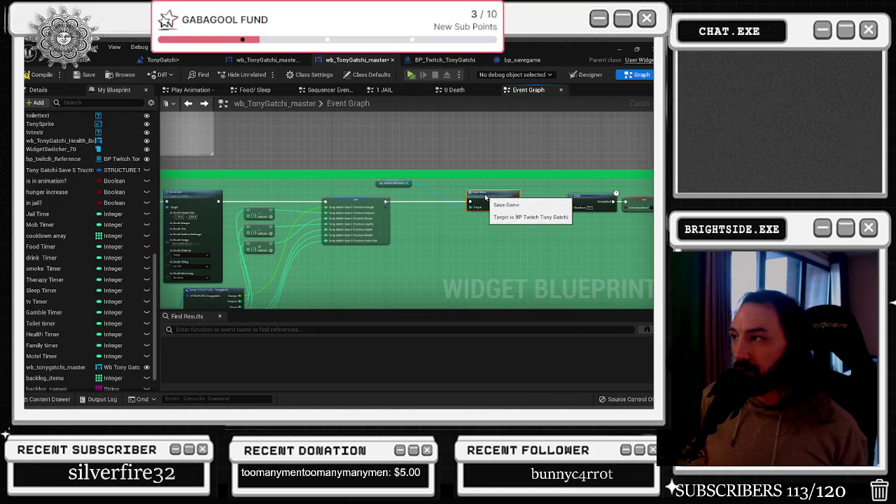
key(ctrl+v)
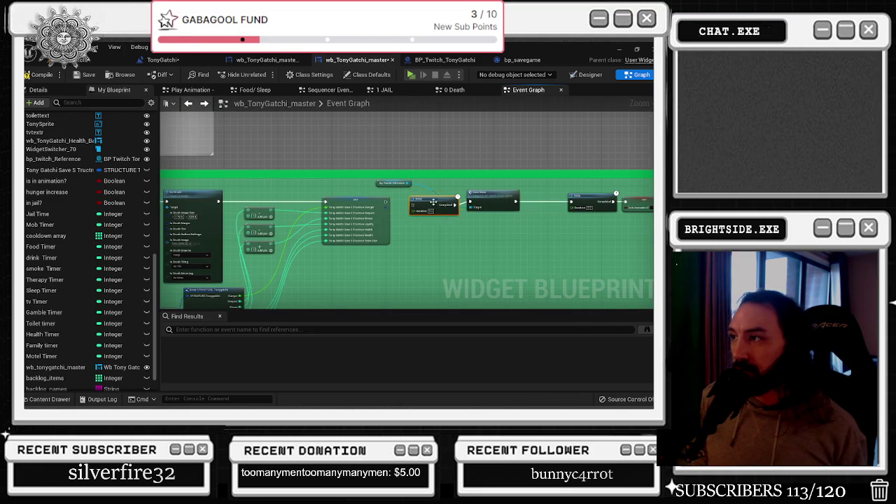
drag(387, 203, 440, 190)
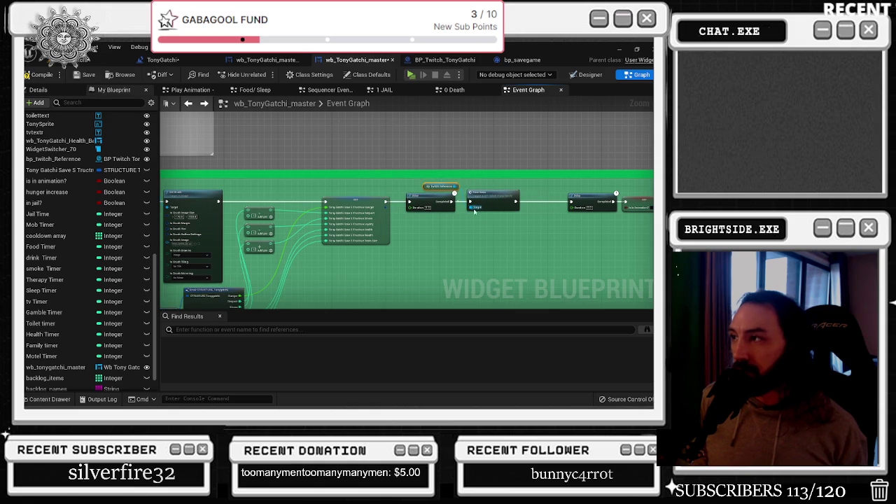
scroll(359, 242, down, 6)
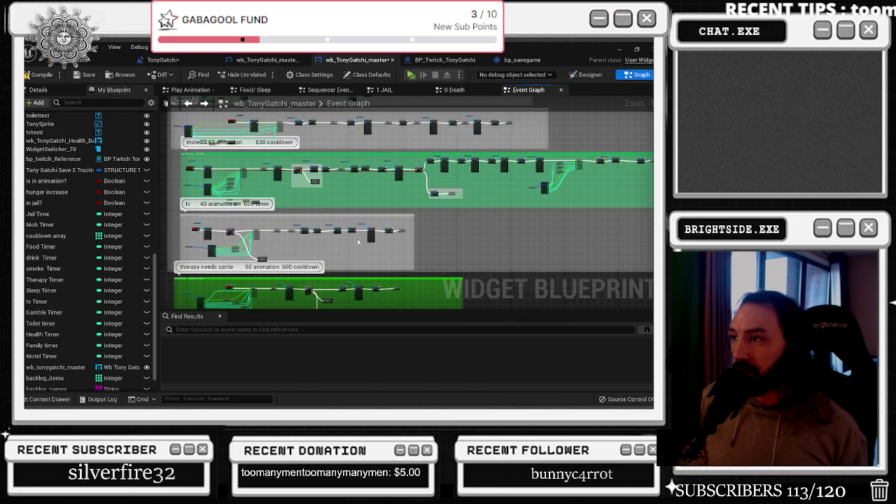
Paste Delay, Save Game and Bp Twitch Reference after the therapy group's SET and wire them in
drag(321, 247, 361, 234)
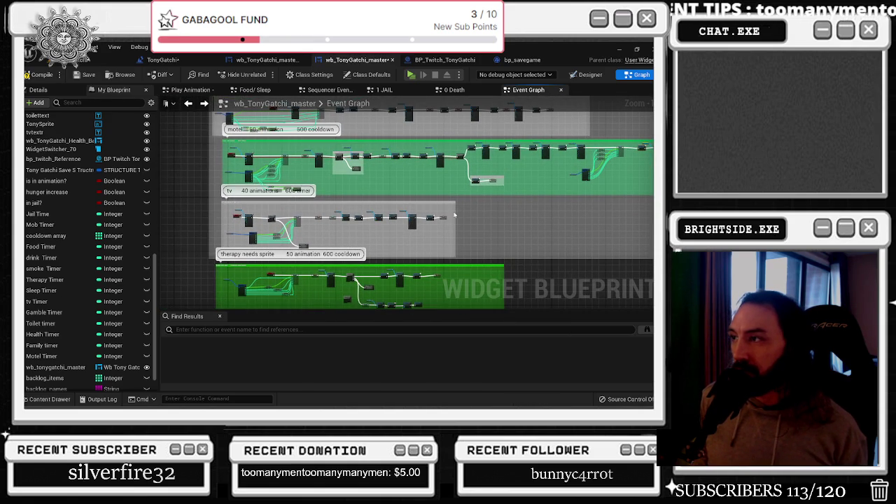
drag(456, 212, 462, 217)
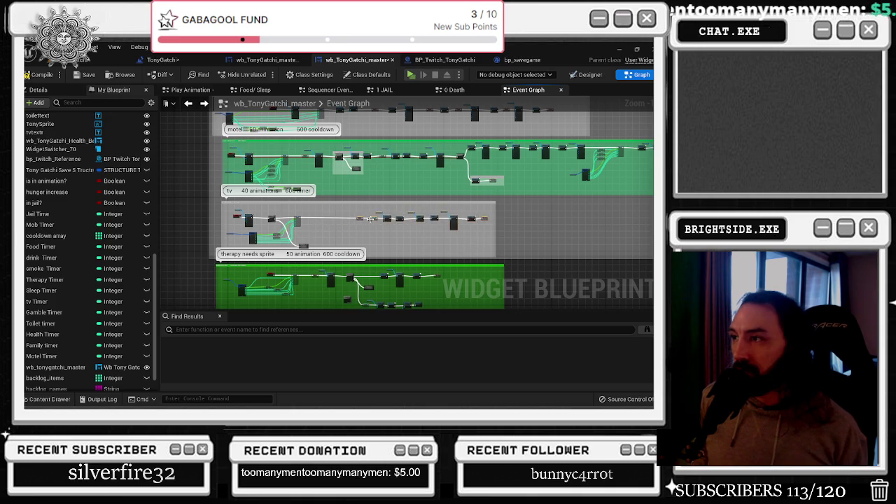
scroll(343, 214, up, 5)
key(ctrl+v)
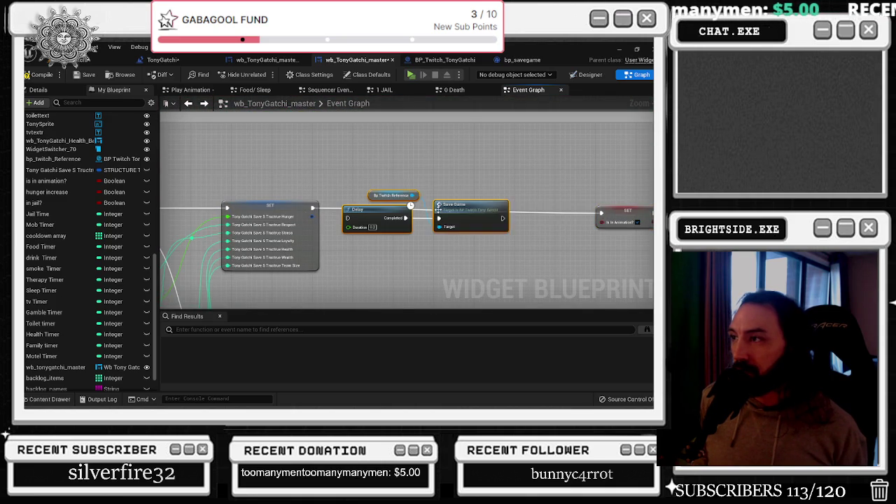
drag(411, 204, 428, 204)
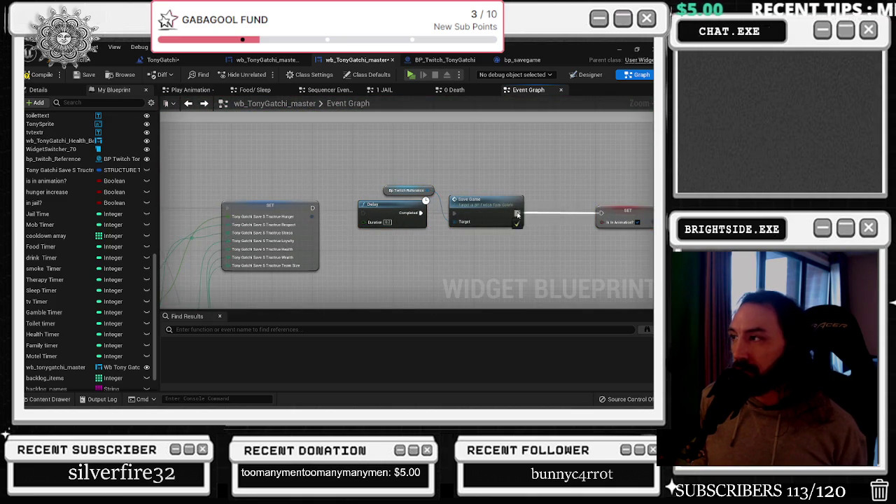
drag(312, 208, 362, 213)
drag(539, 238, 353, 178)
drag(406, 199, 417, 195)
Shift the green group's nodes right and line up the new Delay and Save Game after its SET
scroll(387, 173, down, 5)
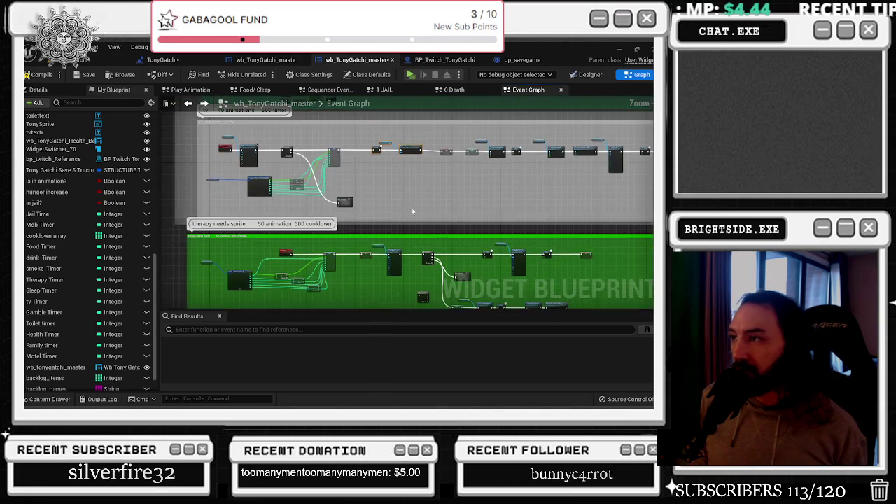
scroll(446, 218, down, 1)
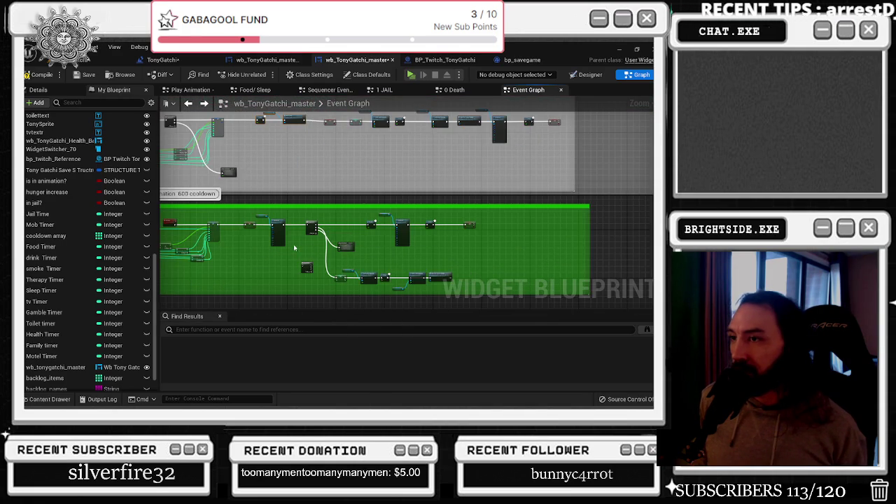
scroll(247, 228, down, 1)
drag(350, 247, 432, 249)
scroll(224, 231, up, 8)
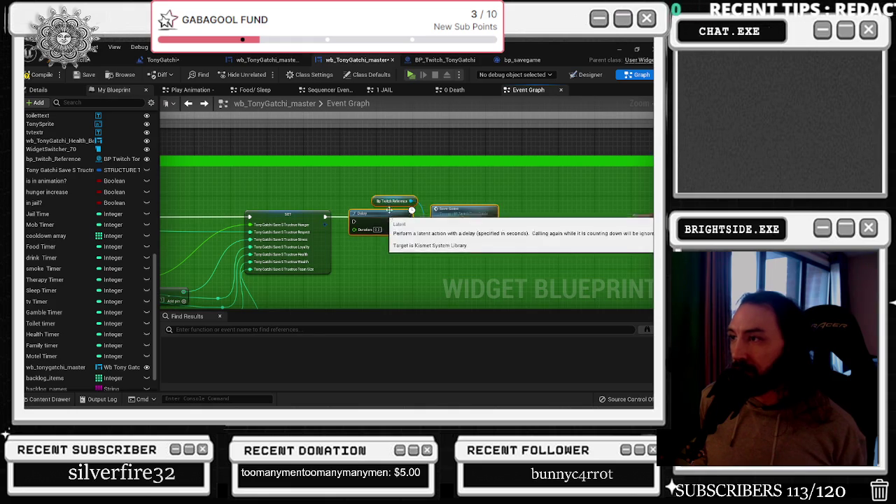
drag(325, 217, 495, 223)
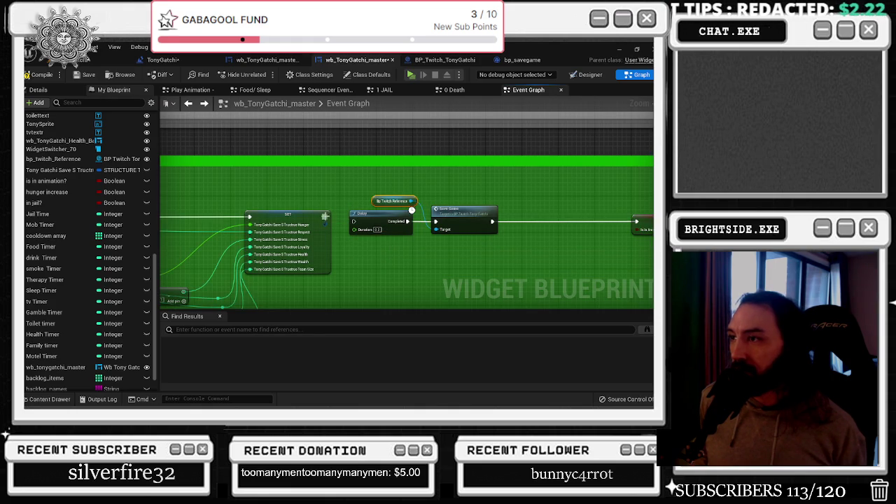
drag(343, 242, 501, 196)
drag(460, 217, 473, 213)
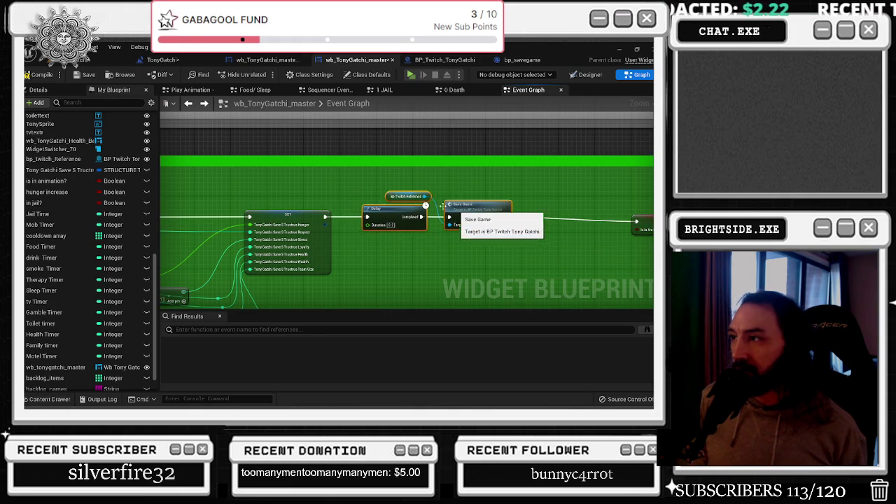
scroll(401, 227, down, 5)
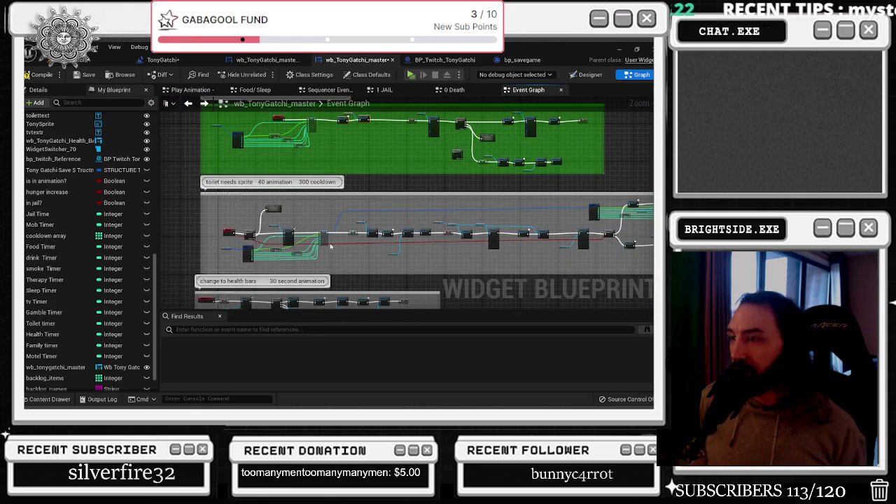
Pan along the toilet needs sprite chain and move its Set node left to open space
scroll(331, 246, up, 5)
scroll(364, 223, down, 3)
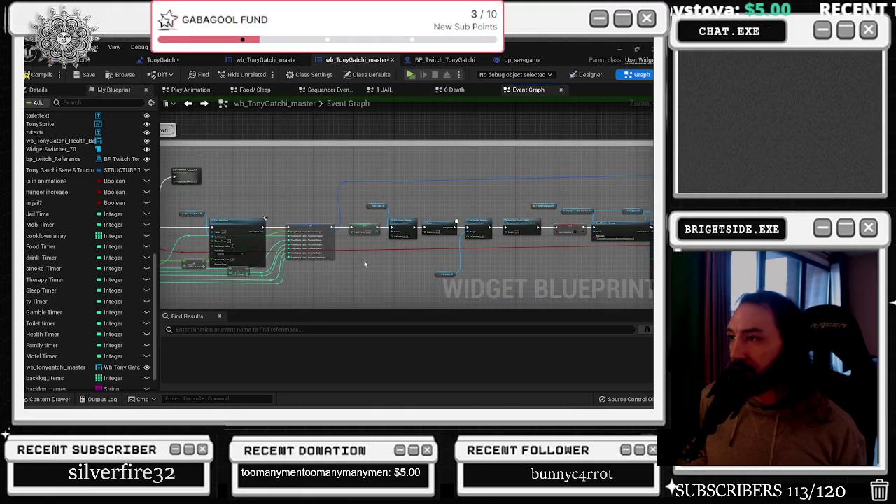
scroll(382, 220, up, 2)
mouse_move(375, 182)
mouse_down()
mouse_move(401, 184)
mouse_move(259, 188)
mouse_move(229, 201)
mouse_up()
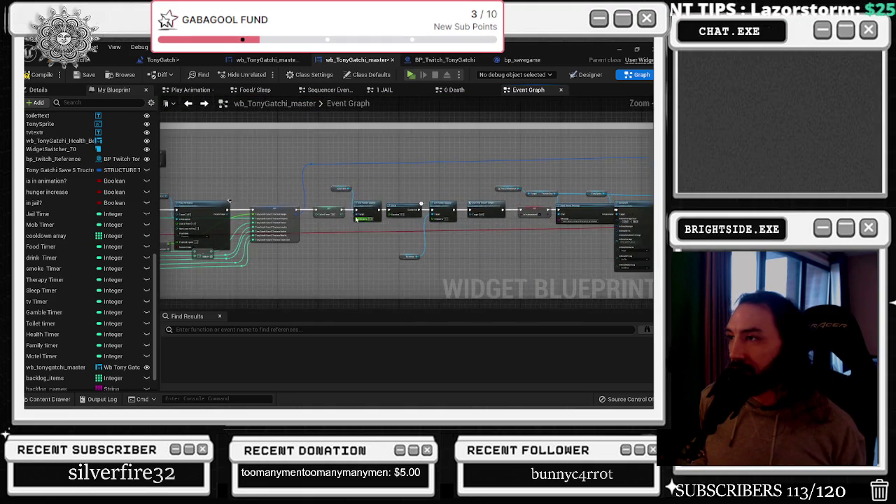
drag(325, 194, 501, 198)
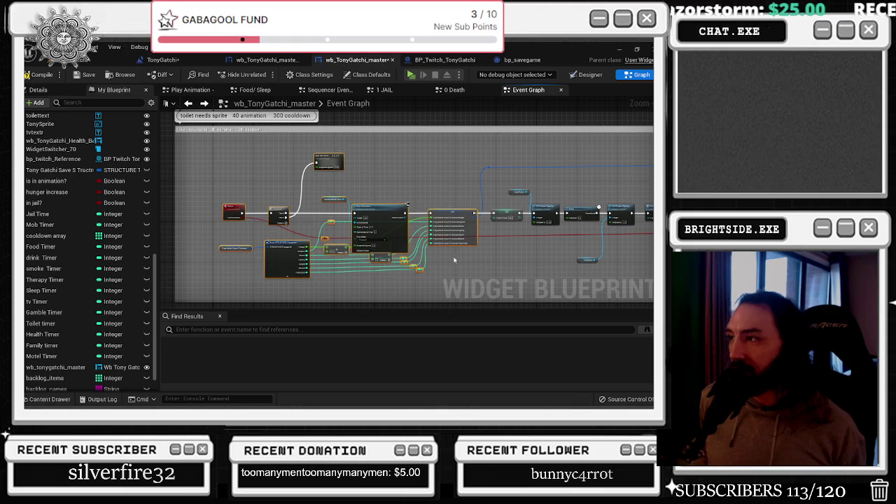
drag(467, 226, 405, 225)
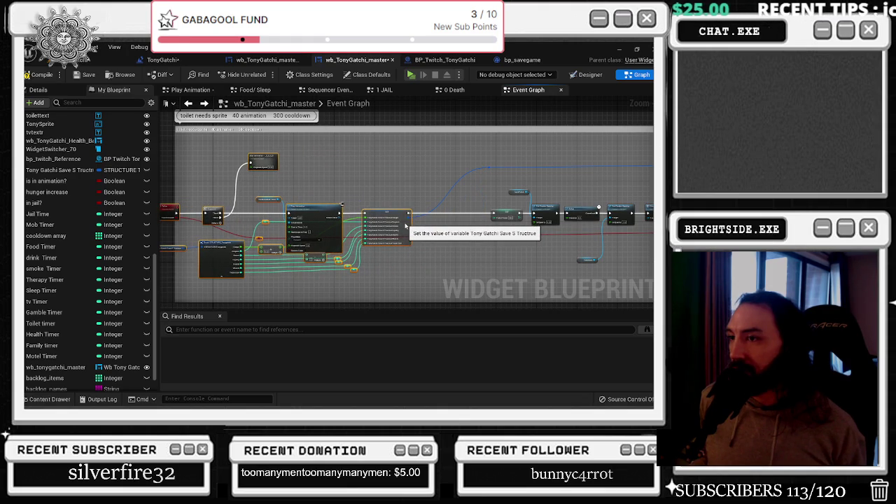
scroll(436, 234, up, 3)
drag(502, 234, 219, 229)
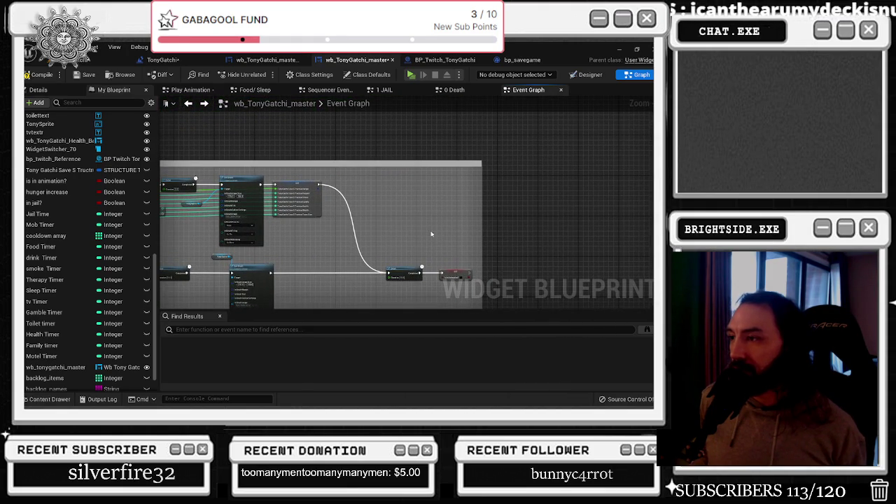
drag(412, 270, 343, 270)
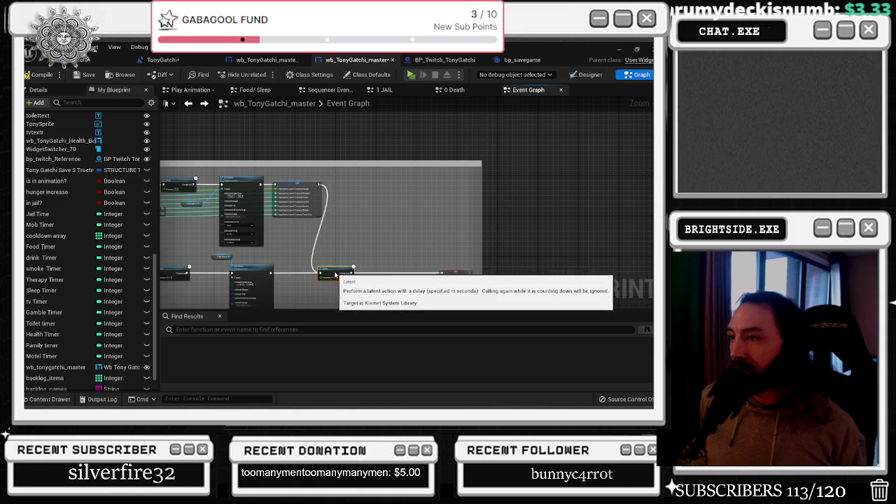
Paste the Delay and Save Game nodes and wire them into the end of the chain
key(ctrl+v)
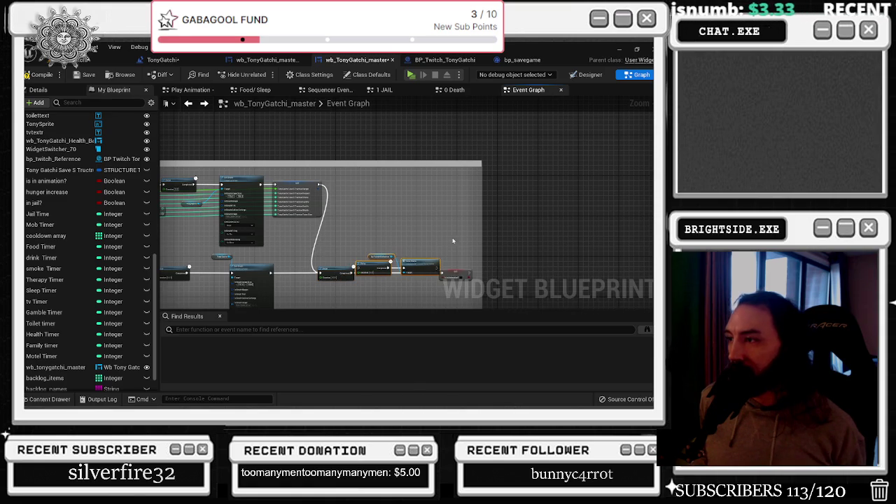
drag(453, 271, 478, 272)
mouse_move(423, 266)
mouse_down()
mouse_move(432, 279)
mouse_move(444, 275)
mouse_up()
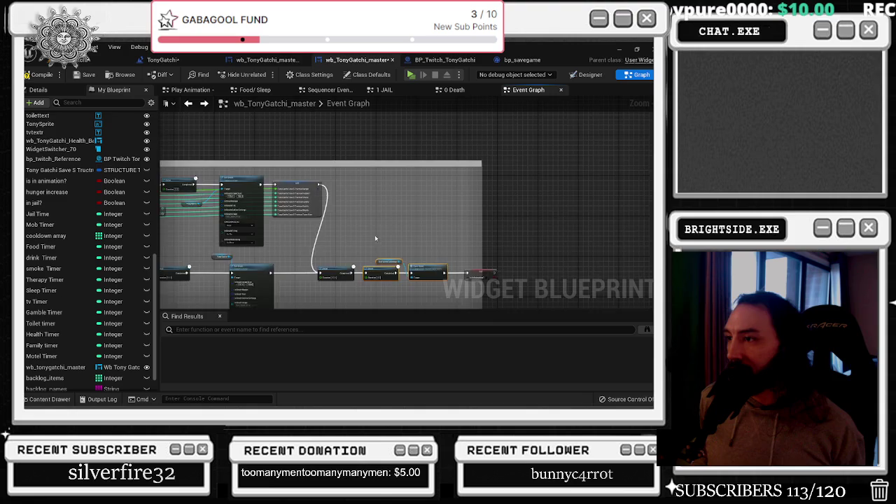
scroll(601, 240, down, 6)
drag(600, 240, 362, 189)
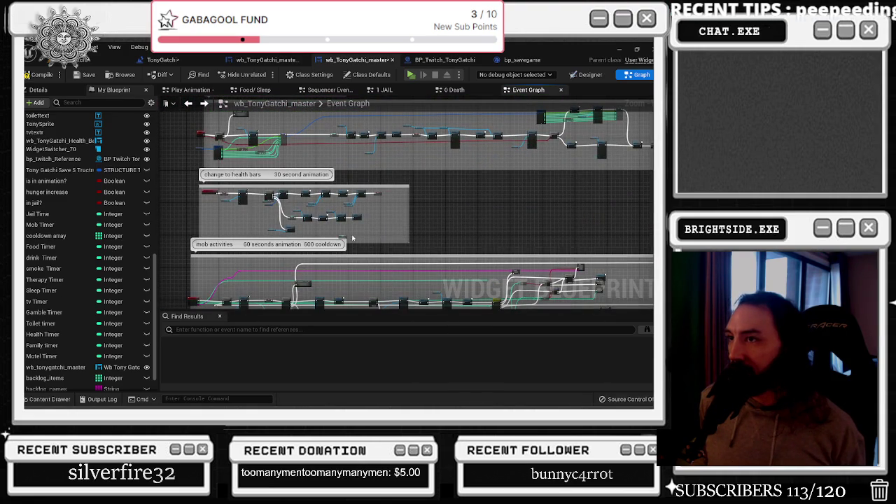
drag(348, 238, 369, 144)
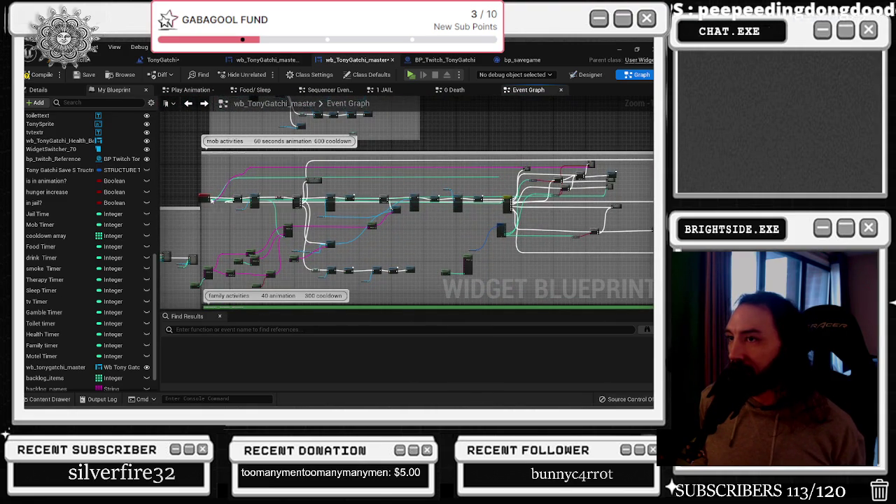
click(209, 198)
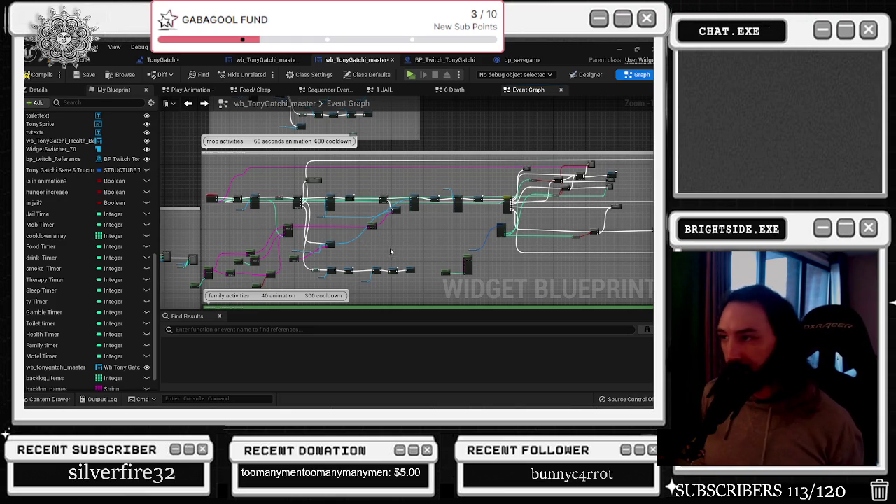
scroll(446, 240, down, 2)
drag(446, 240, 288, 241)
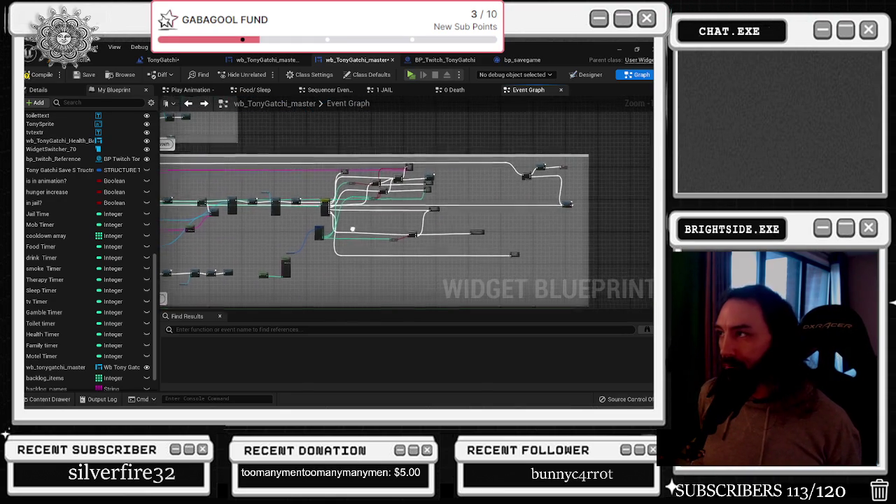
scroll(356, 231, up, 4)
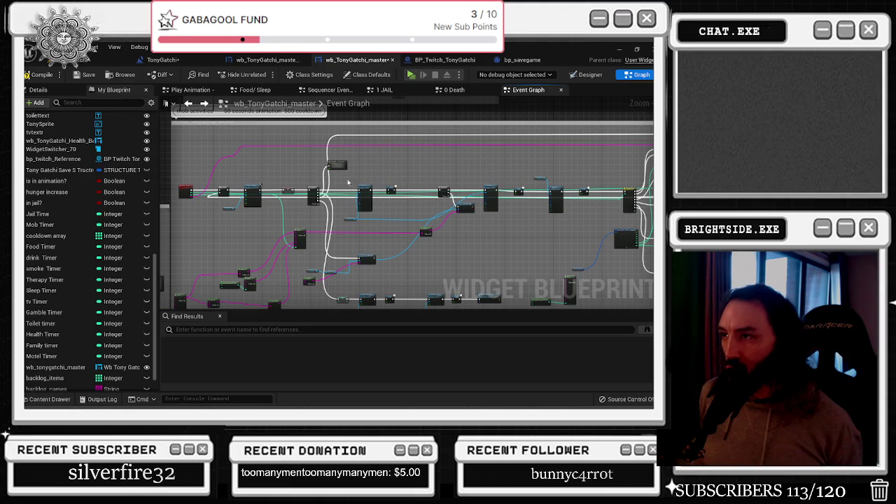
scroll(348, 182, up, 4)
scroll(462, 219, down, 2)
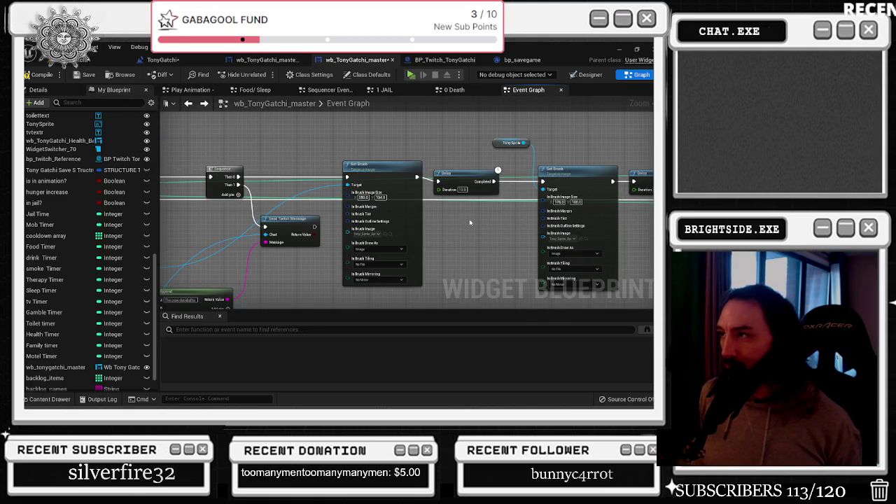
drag(465, 219, 351, 190)
scroll(351, 190, up, 2)
scroll(351, 190, down, 3)
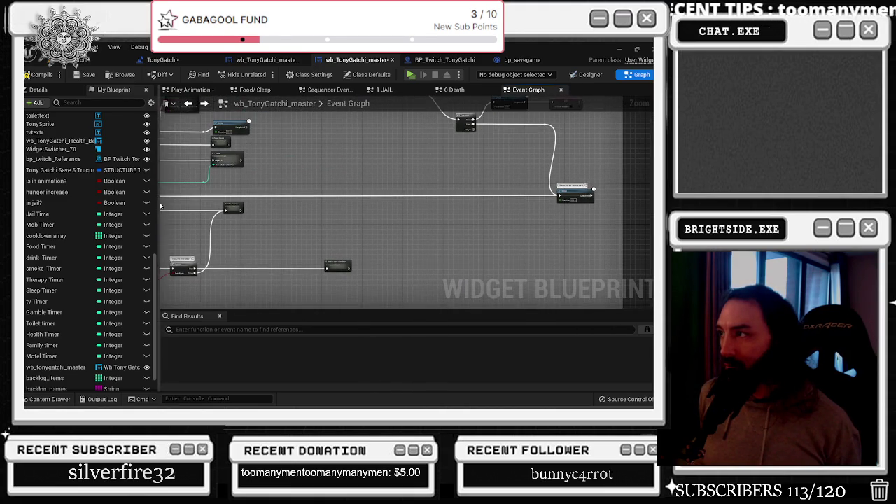
drag(376, 190, 341, 265)
scroll(412, 232, up, 5)
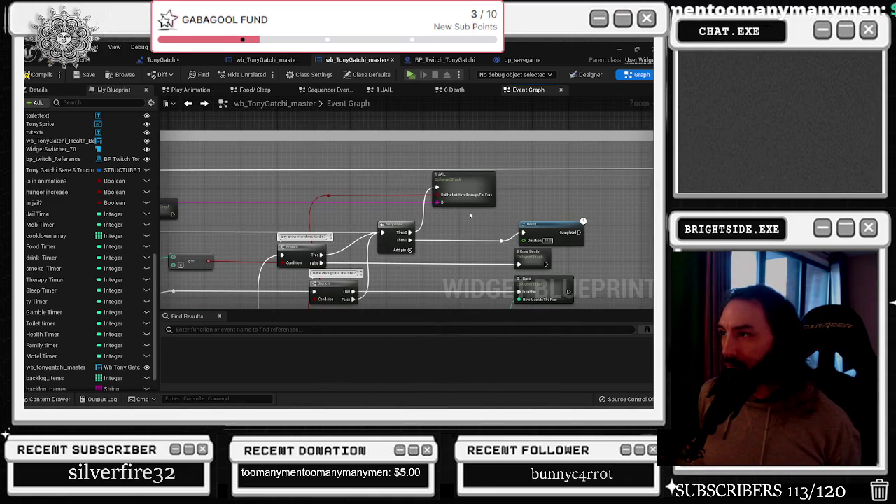
mouse_move(482, 213)
mouse_down()
mouse_move(511, 221)
mouse_move(420, 210)
mouse_move(544, 174)
mouse_up()
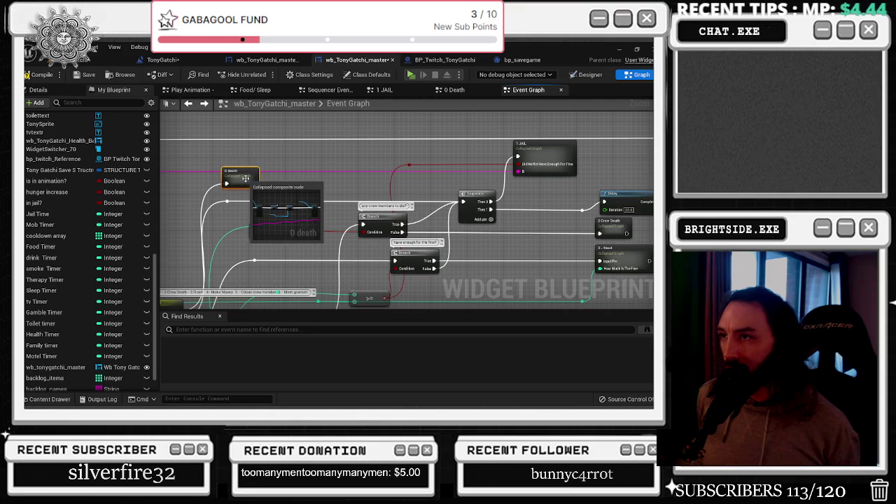
In 0 Death, insert pasted Delay and Save Game between SET Dead and Outputs, then open Save Game
double_click(240, 177)
scroll(450, 164, up, 6)
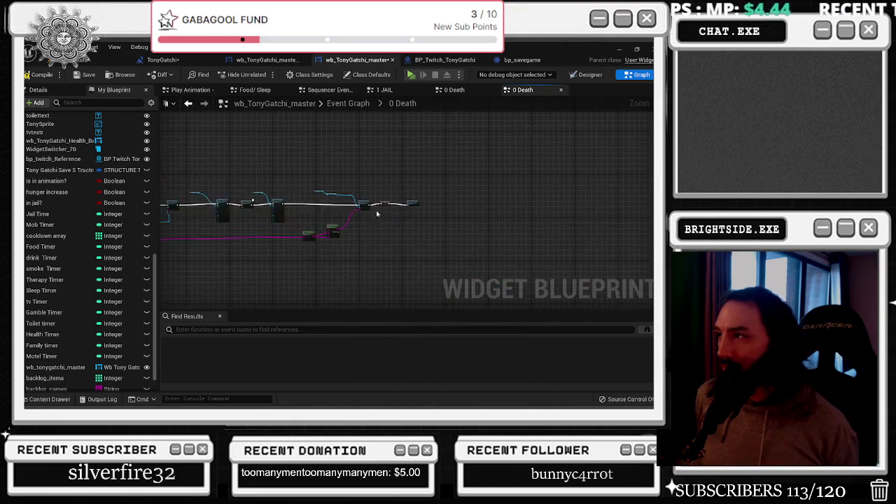
drag(429, 211, 362, 221)
drag(356, 190, 503, 190)
key(ctrl+v)
drag(306, 194, 279, 194)
drag(461, 194, 451, 200)
drag(280, 194, 308, 196)
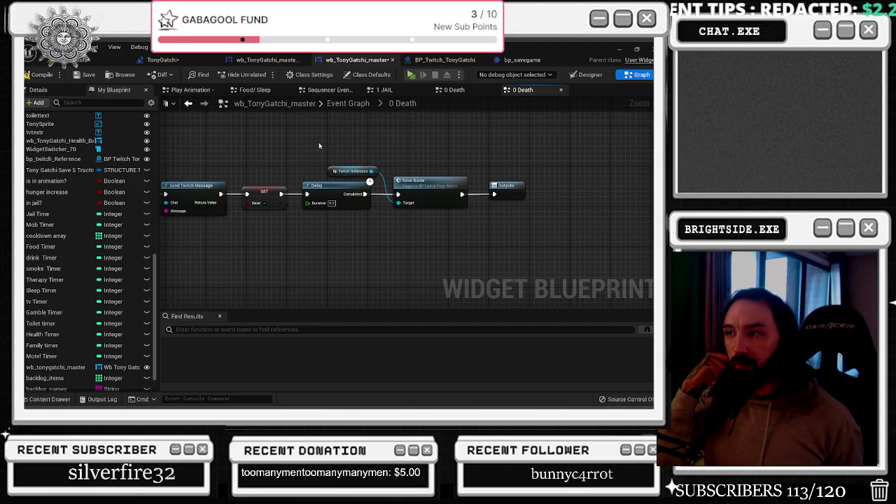
double_click(418, 184)
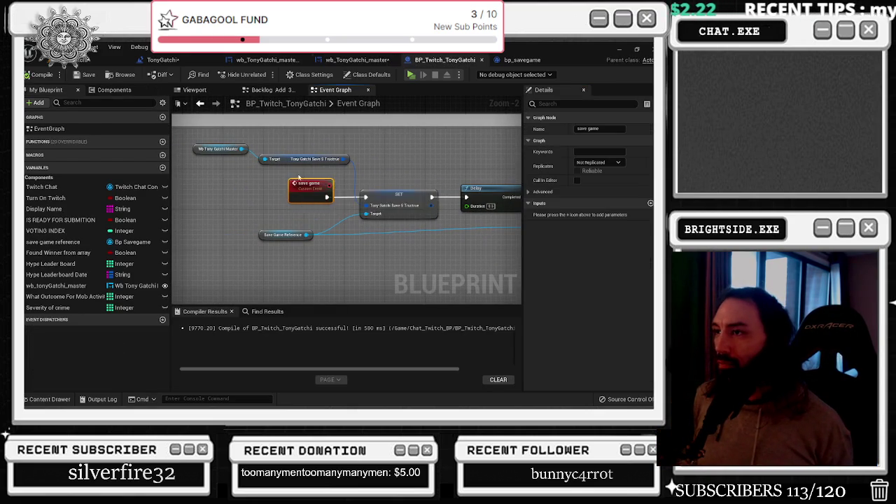
Create a Boolean variable named 'tony dead?' in bp_savegame
drag(299, 179, 198, 180)
click(276, 194)
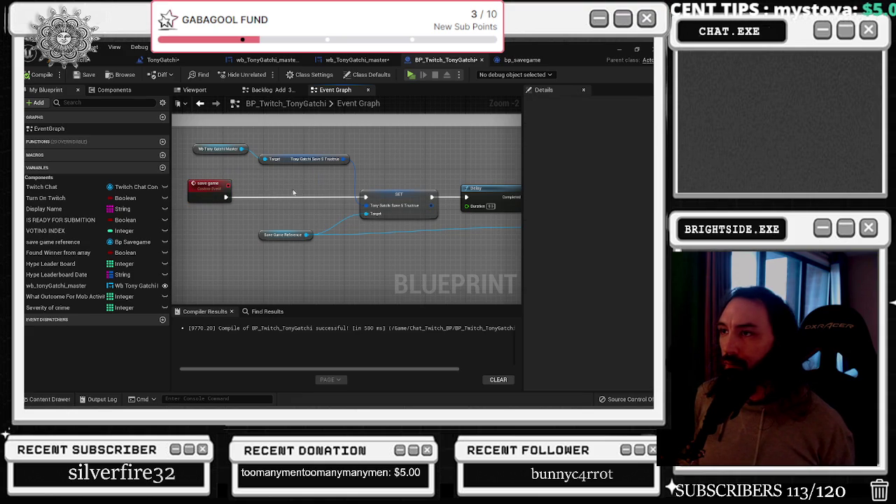
click(521, 63)
click(159, 166)
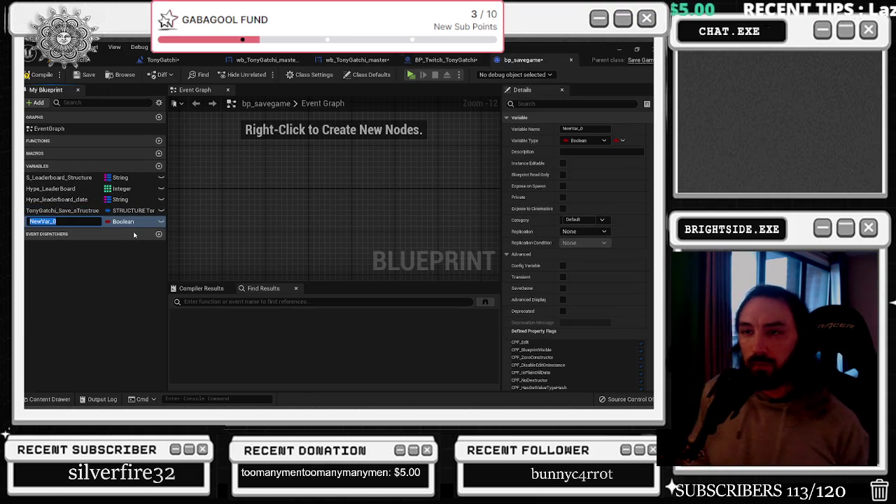
text(tony dead?)
key(Return)
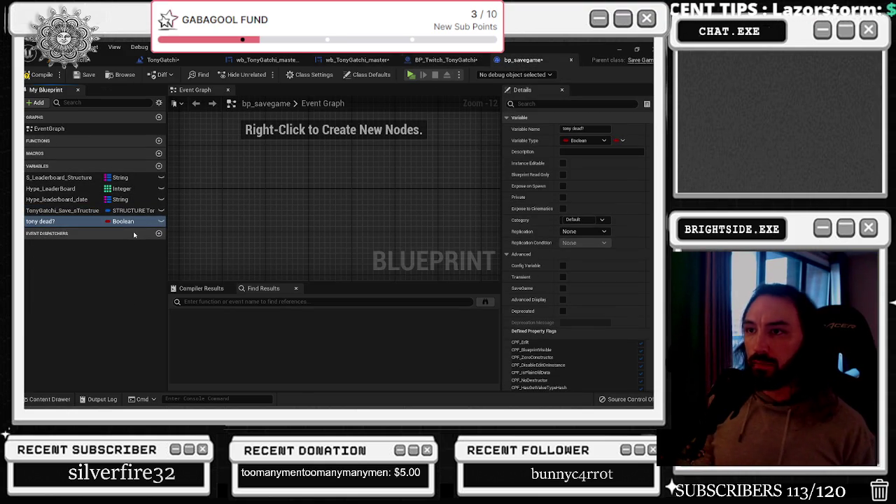
Compile and save bp_savegame, then start a new node off Save Game Reference in BP_Twitch_TonyGatchi
click(39, 74)
click(82, 76)
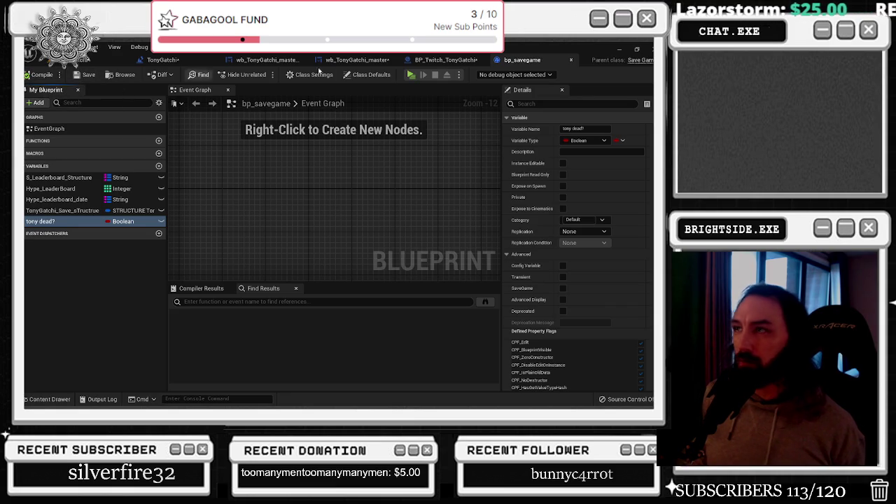
click(455, 63)
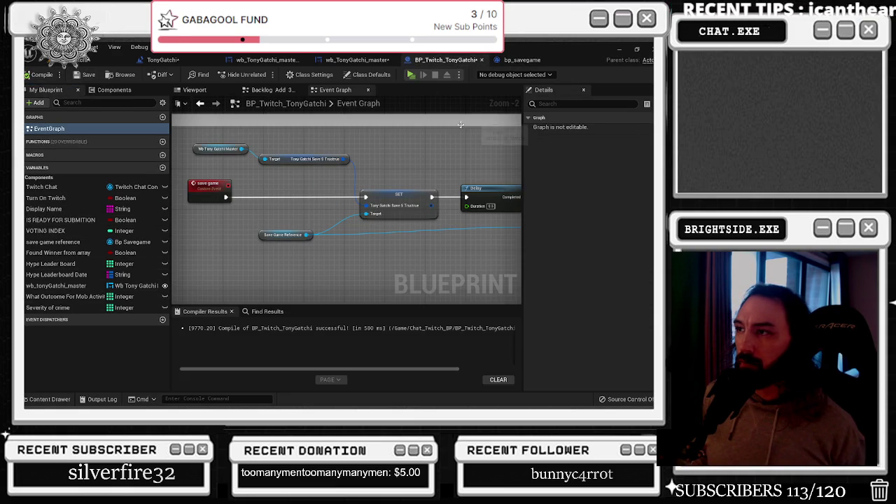
drag(305, 236, 313, 203)
Add a Set Tony Dead? node from Save Game Reference, discarding a mistaken Set Save Game Reference node
text(get ro)
key(BackSpace)
key(BackSpace)
key(BackSpace)
text(setsave)
key(Return)
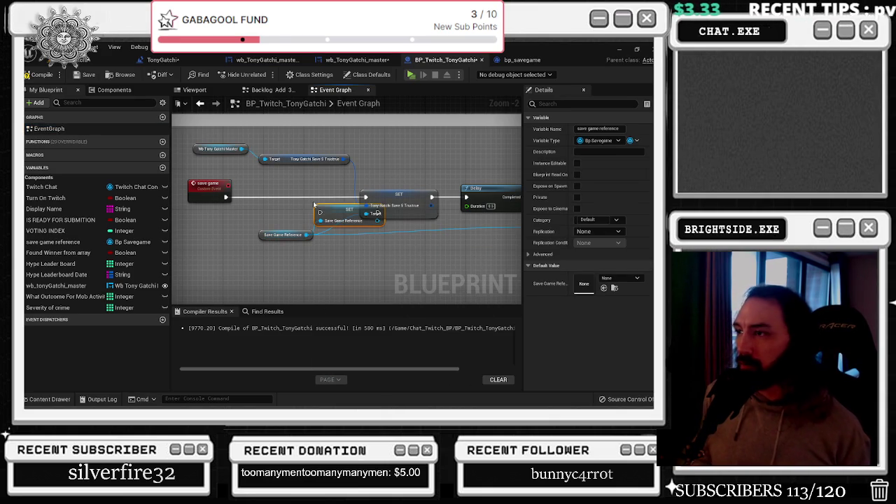
key(Delete)
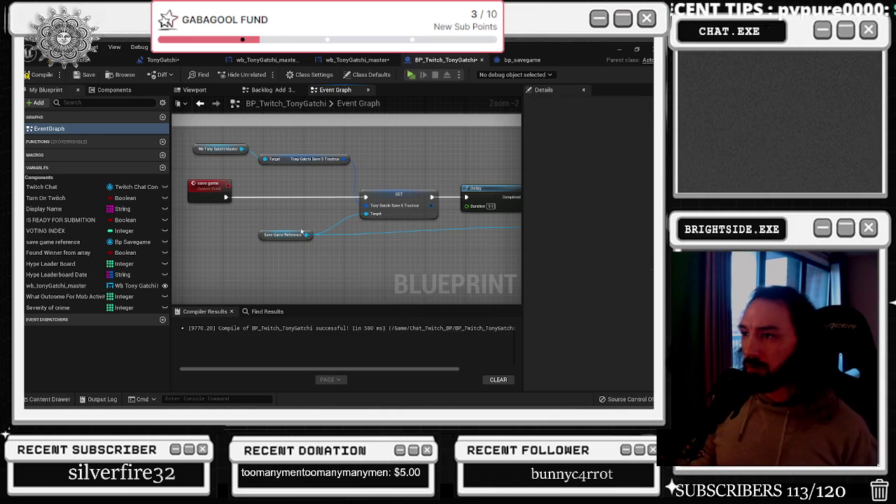
mouse_move(284, 234)
mouse_down()
mouse_move(221, 239)
mouse_move(275, 228)
mouse_up()
text(sety)
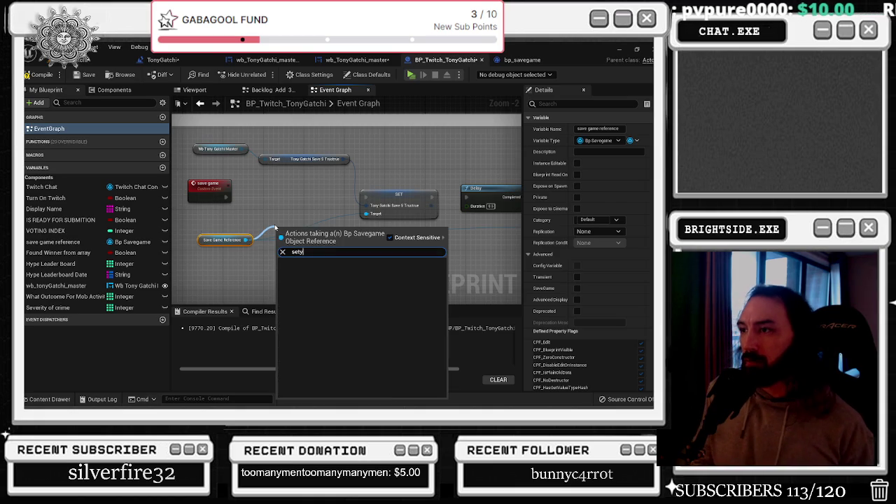
key(BackSpace)
key(BackSpace)
key(BackSpace)
text(tony)
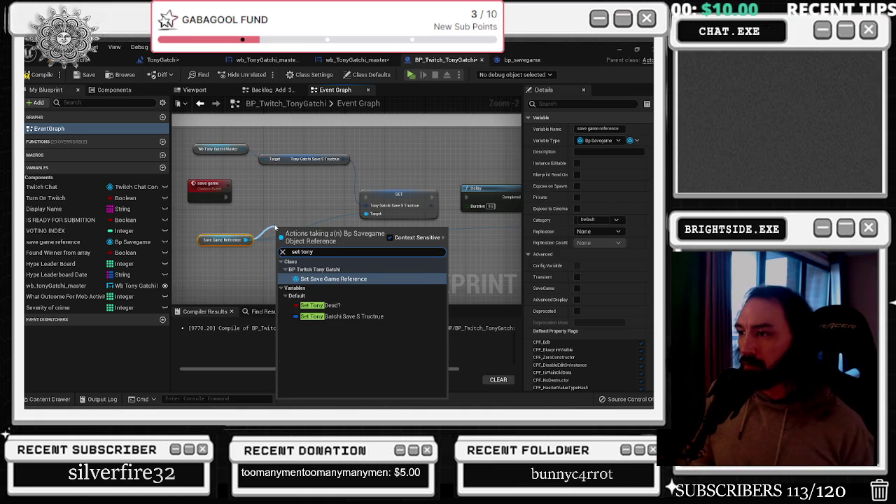
click(322, 306)
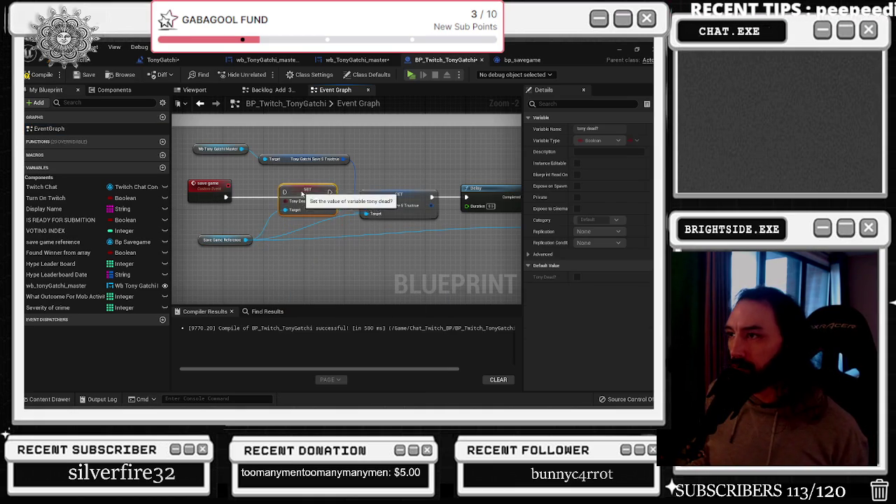
Feed Set Tony Dead? with a Dead getter from Wb Tony Gatchi Master
drag(301, 193, 312, 193)
click(301, 201)
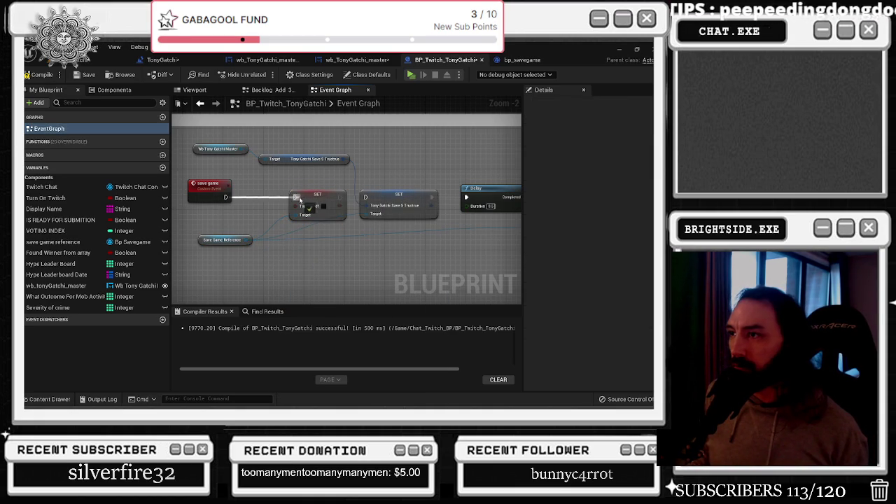
drag(242, 149, 256, 180)
text(get tony)
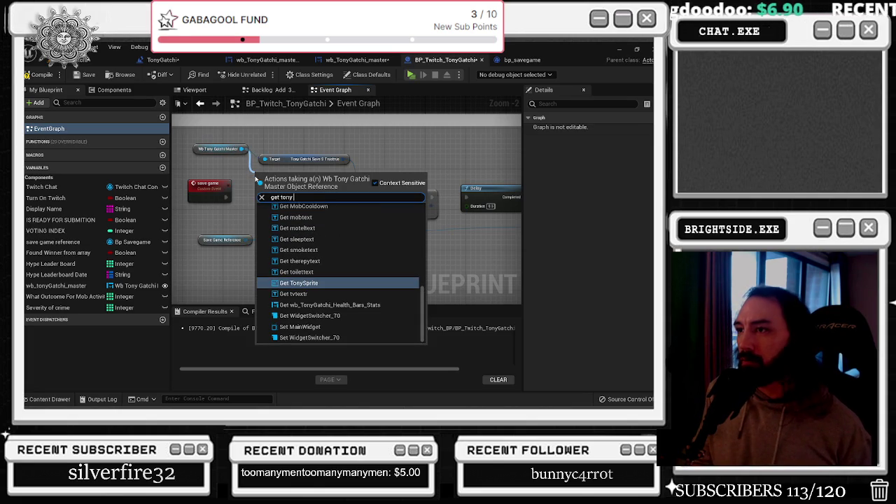
key(BackSpace)
key(BackSpace)
key(BackSpace)
text(dead)
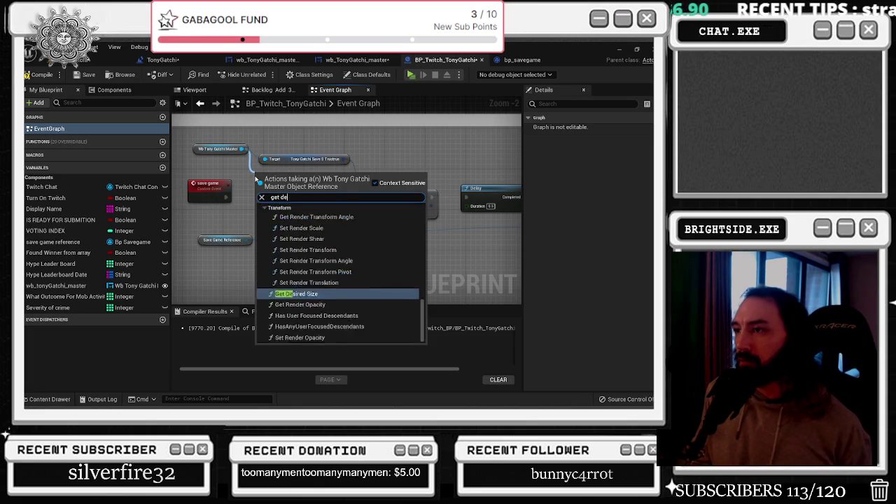
key(Return)
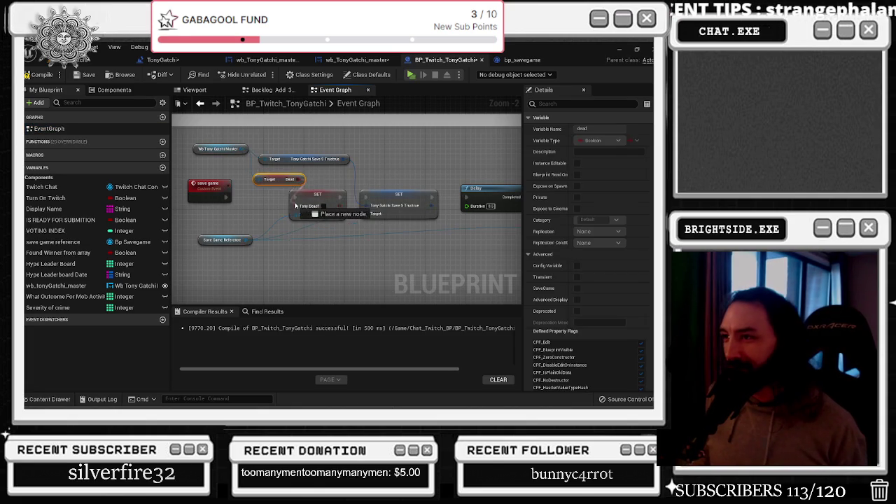
Tidy the master reference, save-structure getter, reroute and Save Game Reference nodes, then compile
double_click(49, 128)
drag(394, 189, 277, 158)
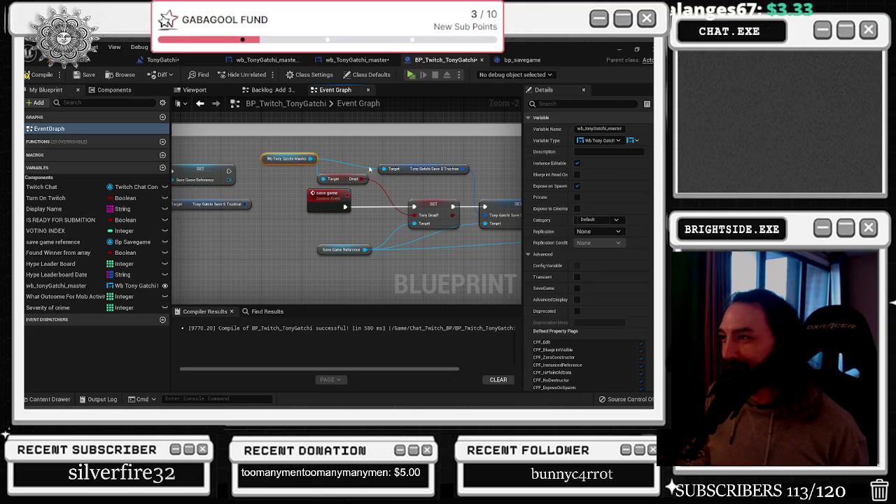
click(395, 174)
mouse_move(395, 174)
mouse_down()
mouse_move(430, 156)
mouse_move(410, 165)
mouse_move(270, 162)
mouse_up()
click(400, 197)
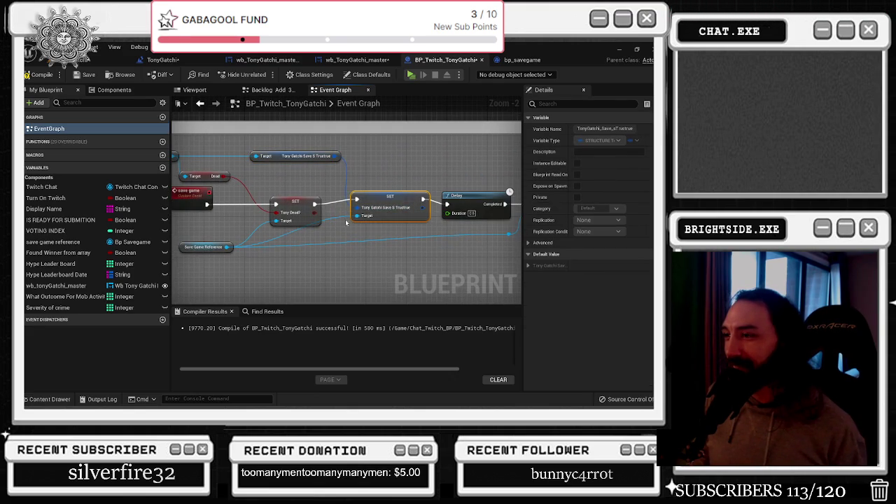
key(ctrl+z)
mouse_move(337, 247)
mouse_down()
mouse_move(490, 241)
mouse_move(458, 242)
mouse_up()
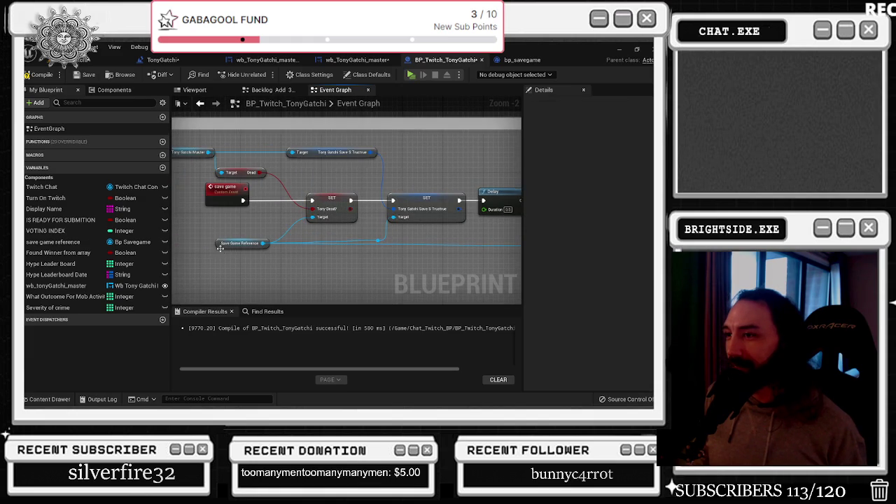
drag(221, 245, 205, 244)
scroll(348, 236, down, 1)
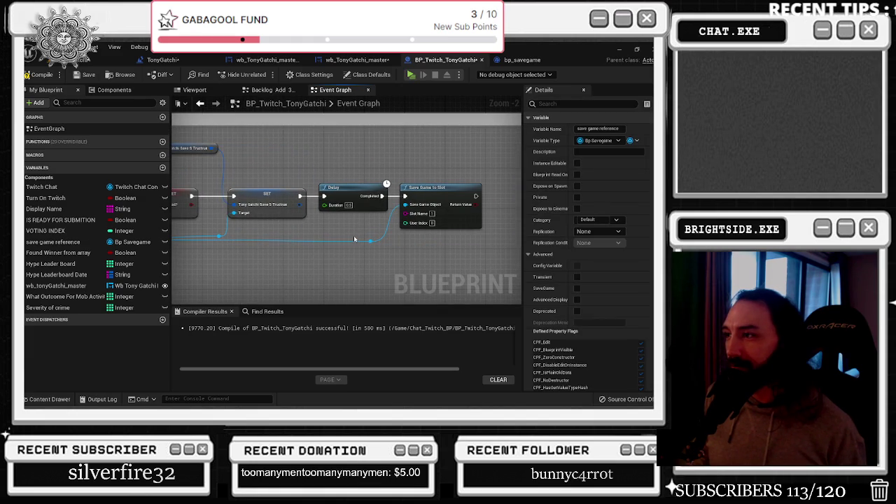
scroll(398, 226, down, 1)
scroll(371, 224, down, 1)
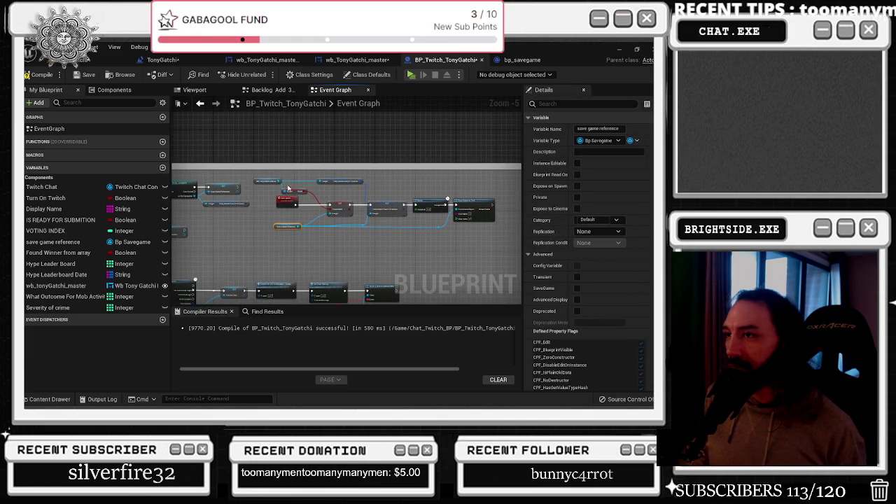
key(ctrl+a)
key(f)
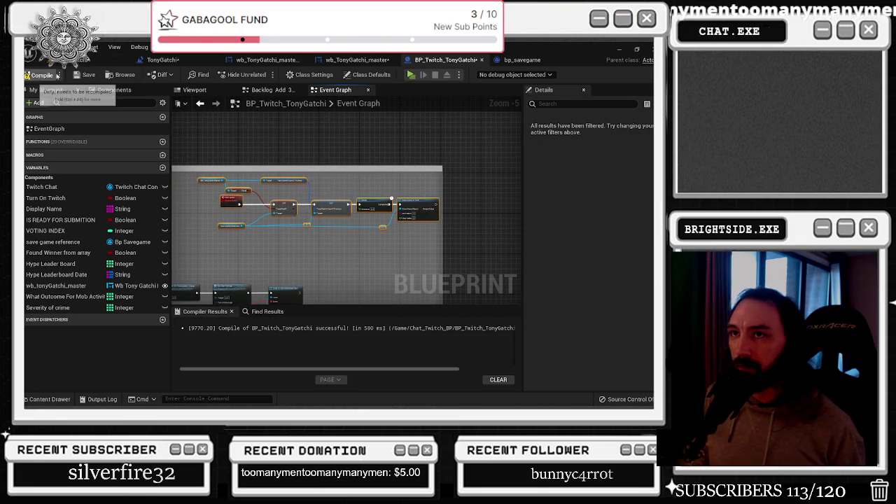
click(80, 75)
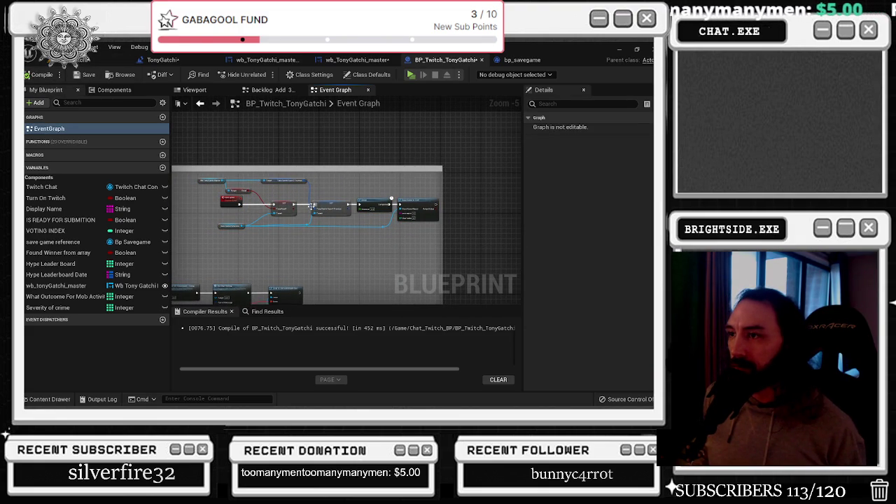
Nudge SET Tony Dead? left, then reroute the level blueprint's widget Return Value wire toward SET
scroll(383, 208, up, 2)
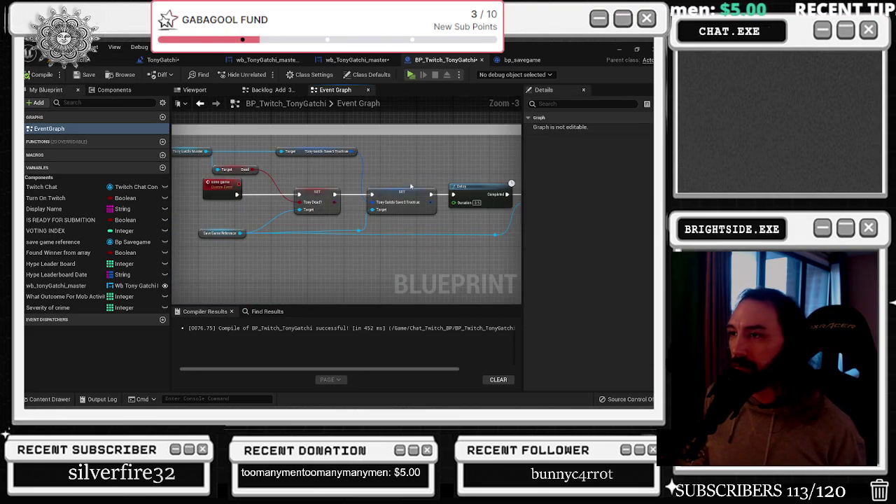
drag(319, 195, 310, 195)
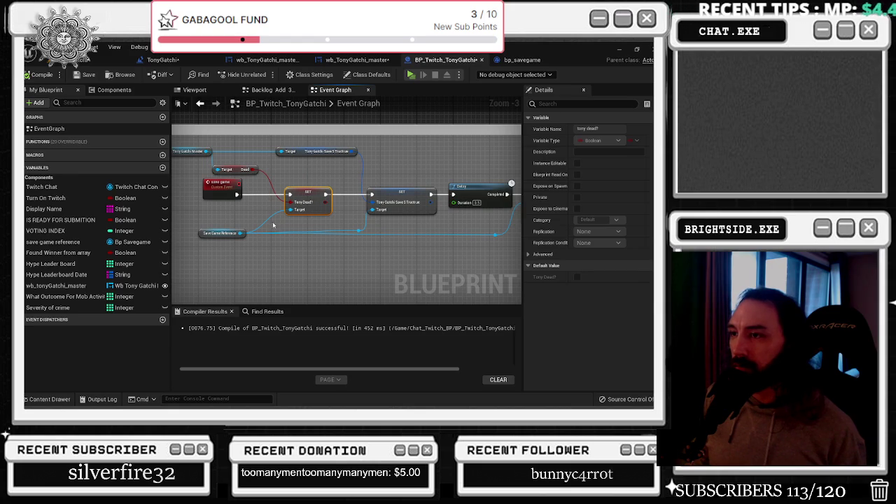
click(73, 65)
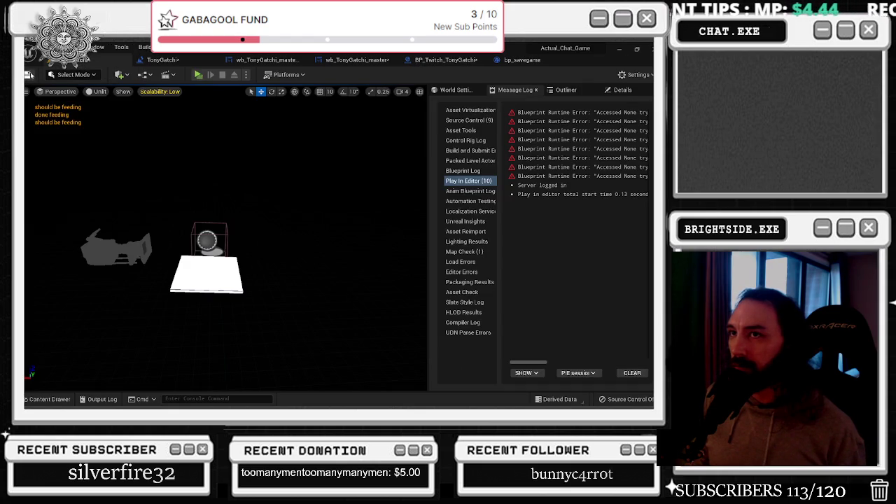
click(168, 60)
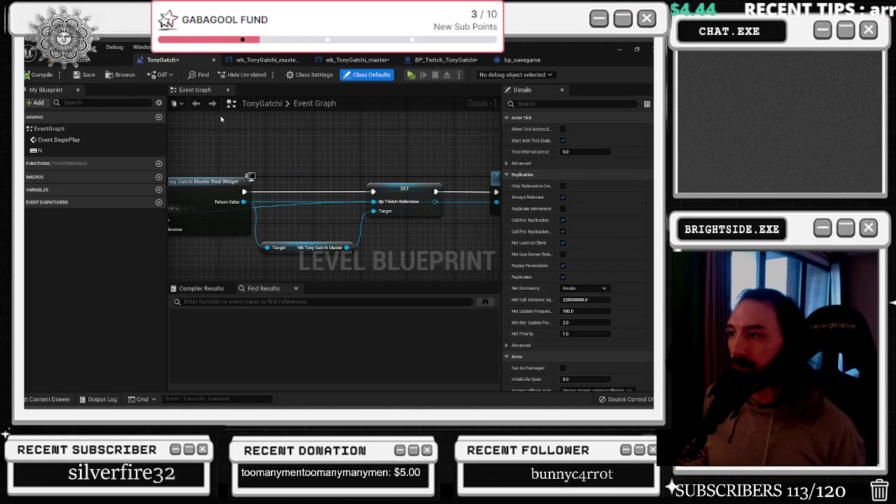
scroll(312, 195, down, 1)
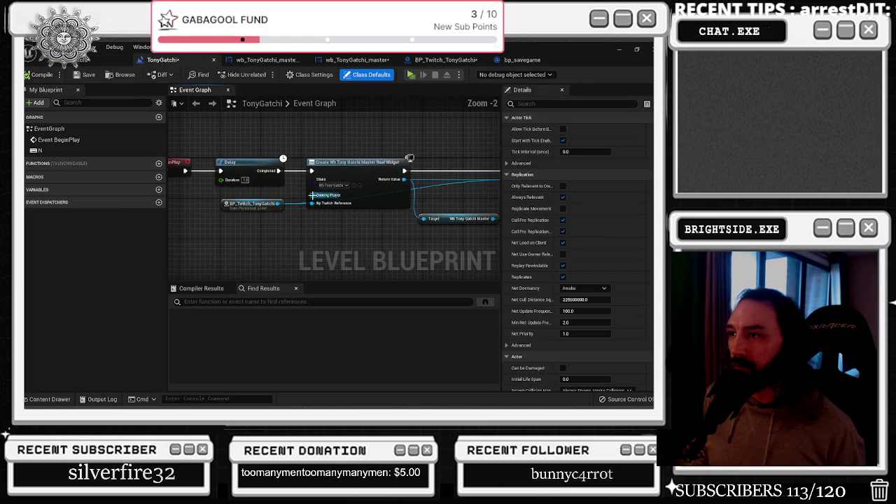
double_click(423, 186)
mouse_move(423, 186)
mouse_down()
mouse_move(490, 202)
mouse_move(364, 204)
mouse_up()
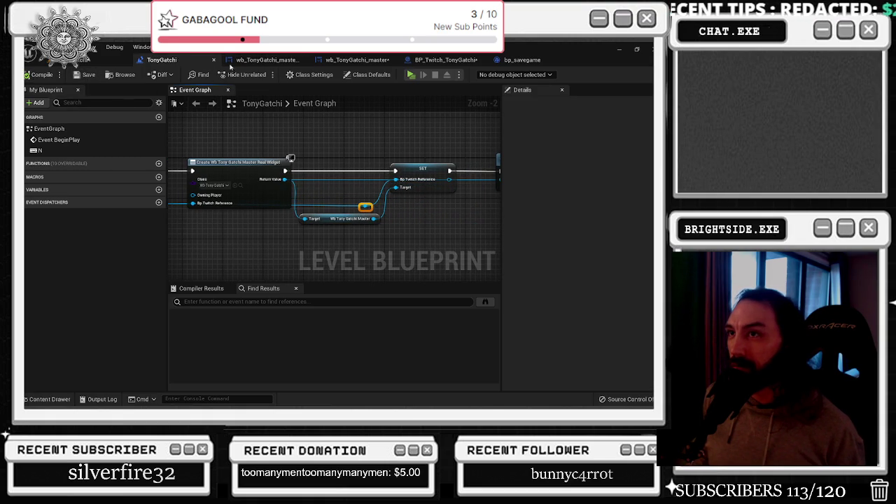
Save wb_TonyGatchi_master and move the Death graph's Bp Twitch Reference node below the chain
click(264, 60)
click(357, 59)
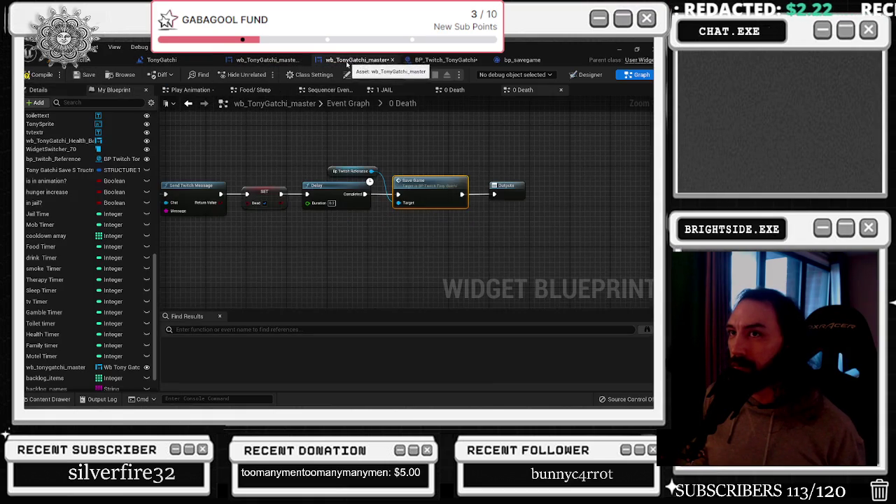
click(87, 75)
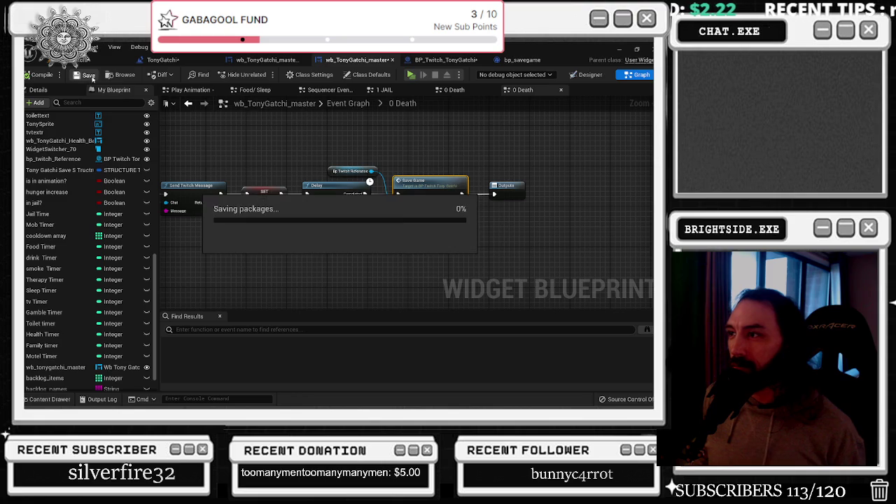
click(328, 171)
drag(328, 170, 334, 241)
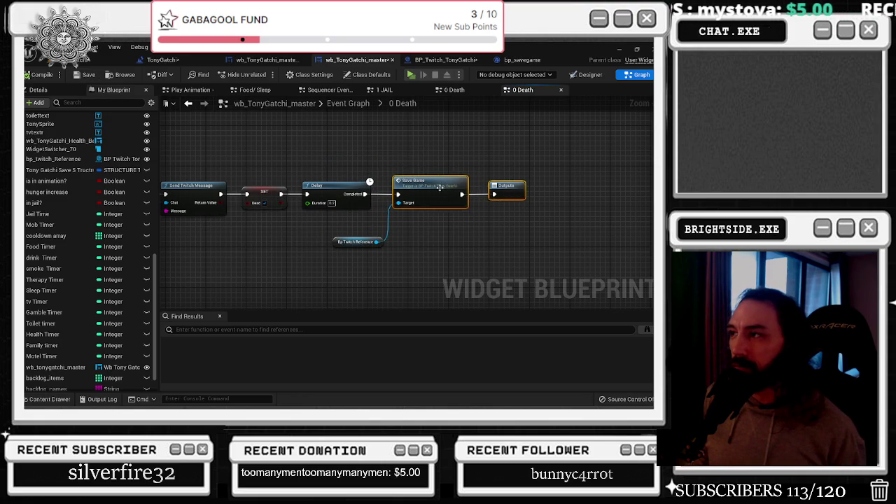
drag(419, 153, 451, 172)
scroll(357, 205, down, 2)
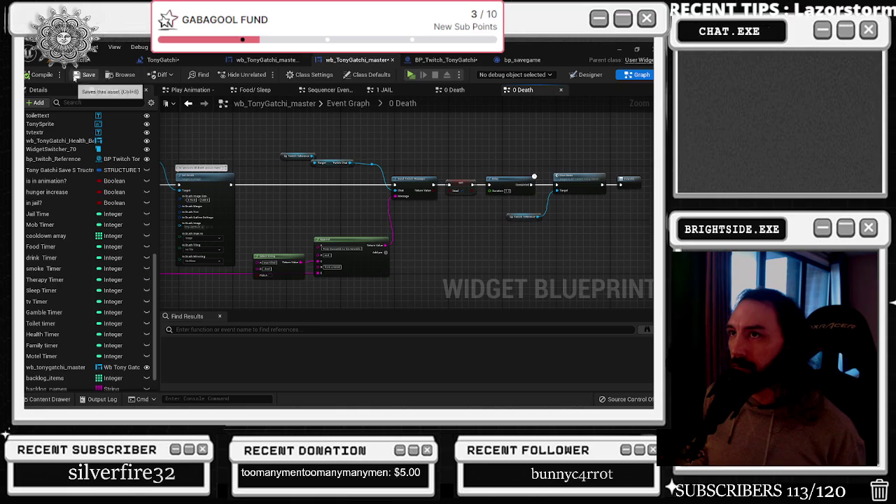
Save the BP_Twitch_TonyGatchi blueprint with Ctrl+S
click(445, 60)
key(ctrl+s)
scroll(267, 183, down, 3)
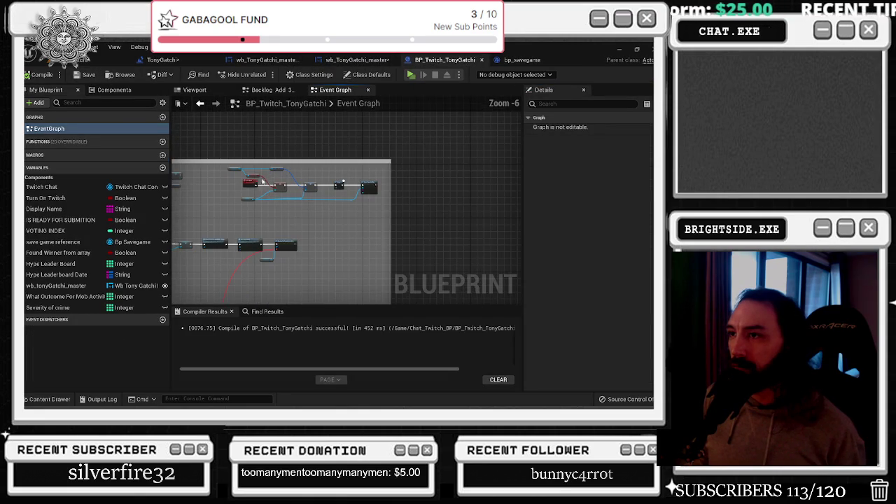
Wrap the save-game nodes in a 'save game' comment with Show Bubble When Zoomed on
scroll(222, 168, down, 5)
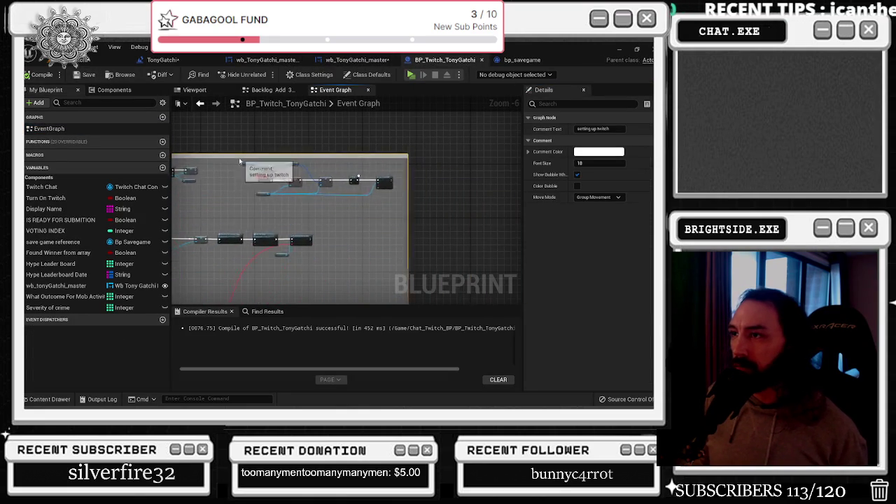
click(421, 187)
drag(420, 187, 352, 179)
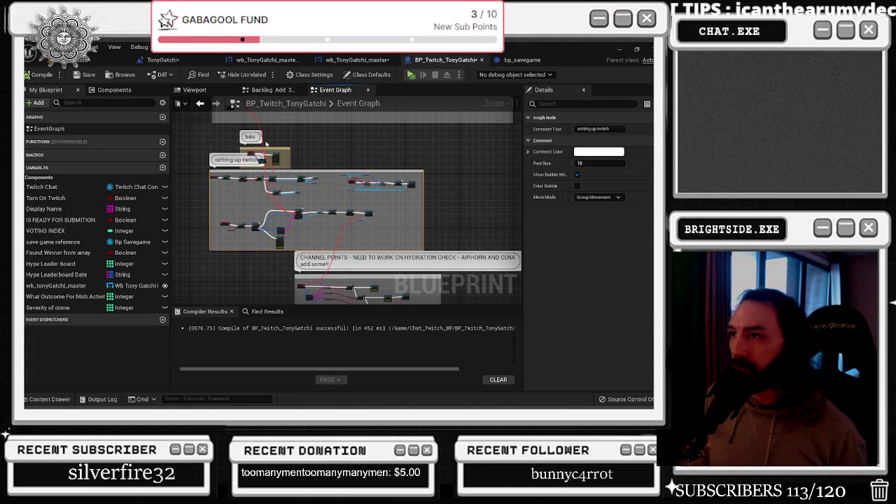
scroll(375, 183, up, 4)
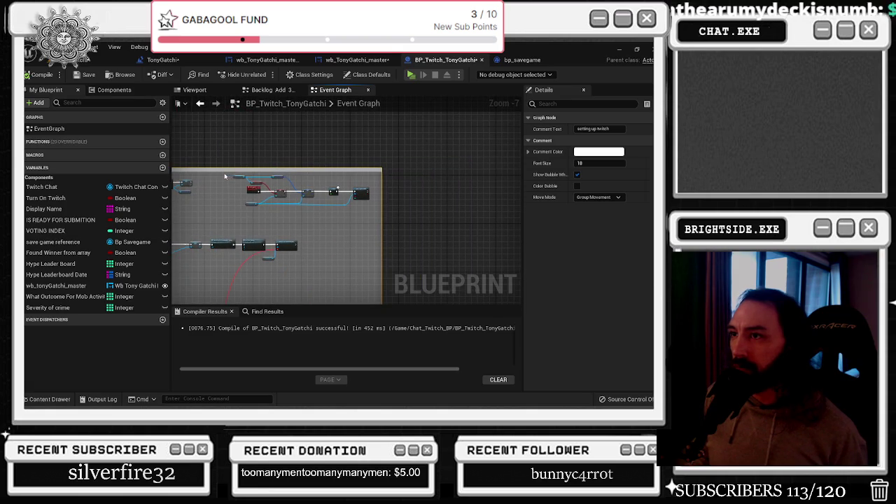
drag(360, 216, 362, 217)
key(c)
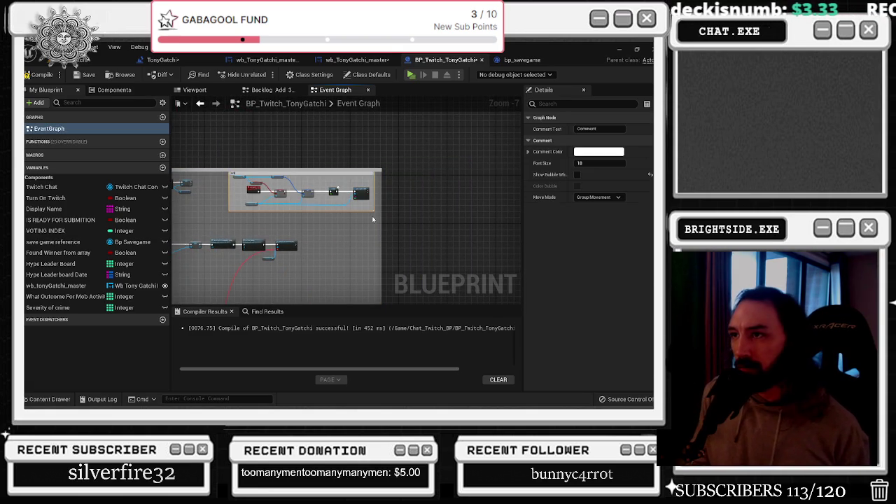
click(577, 175)
Widen the 'save game' comment box to fit all its nodes
scroll(313, 197, up, 4)
scroll(313, 197, down, 2)
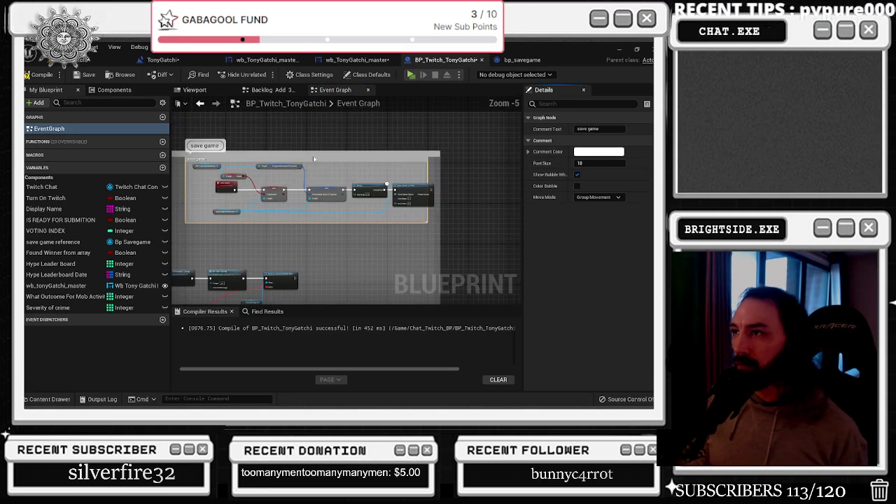
click(312, 162)
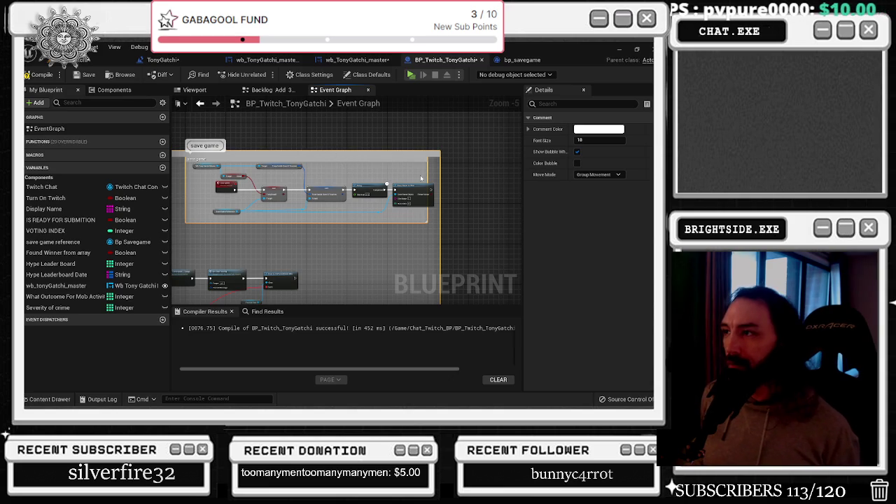
drag(443, 161, 519, 163)
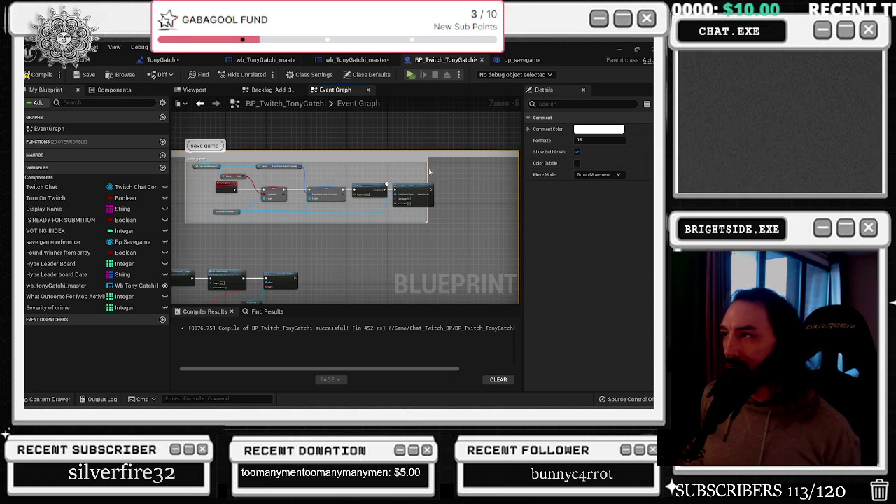
drag(456, 169, 515, 169)
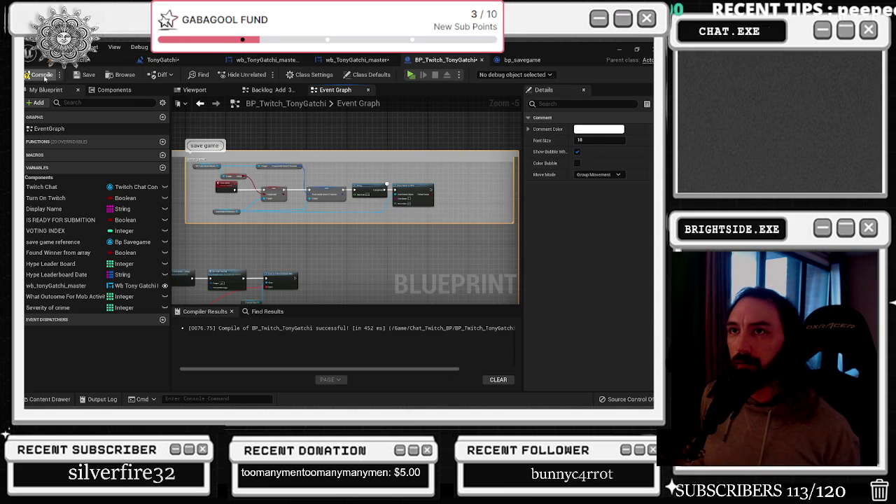
click(522, 59)
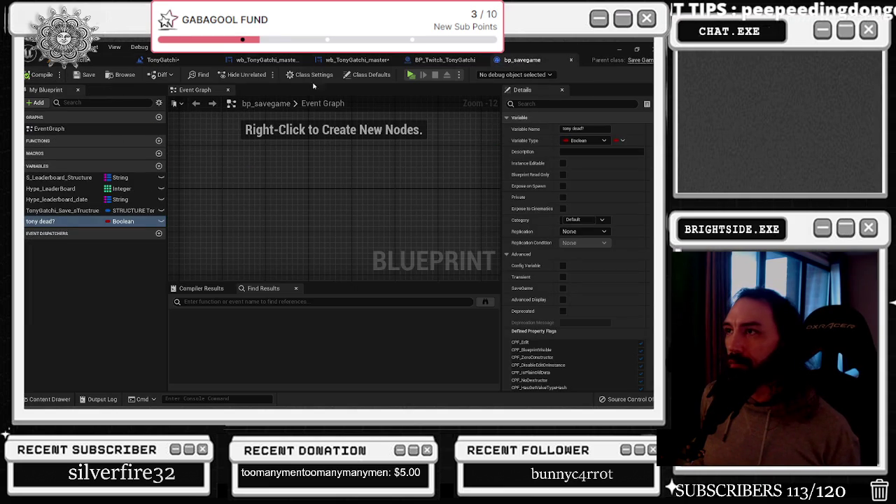
click(427, 59)
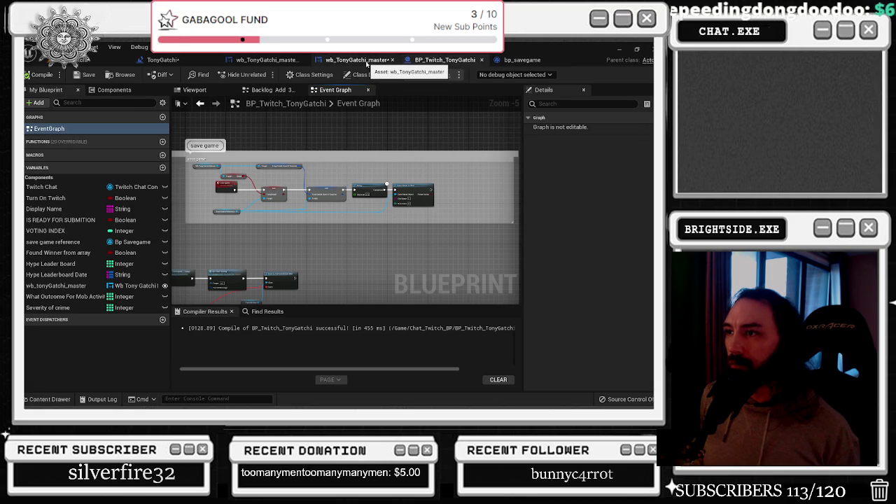
In the 1 JAIL graph, shift the Jail Timer nodes and paste Delay and Save Game onto the exec line
click(367, 62)
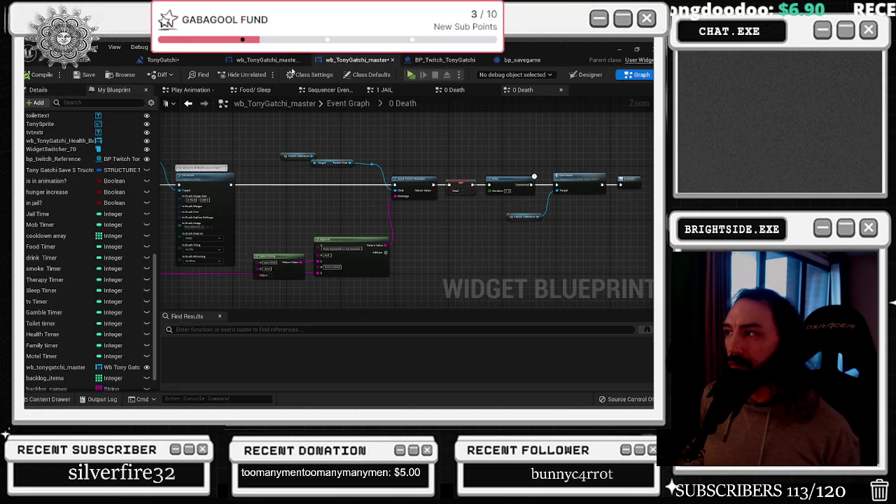
drag(505, 168, 394, 163)
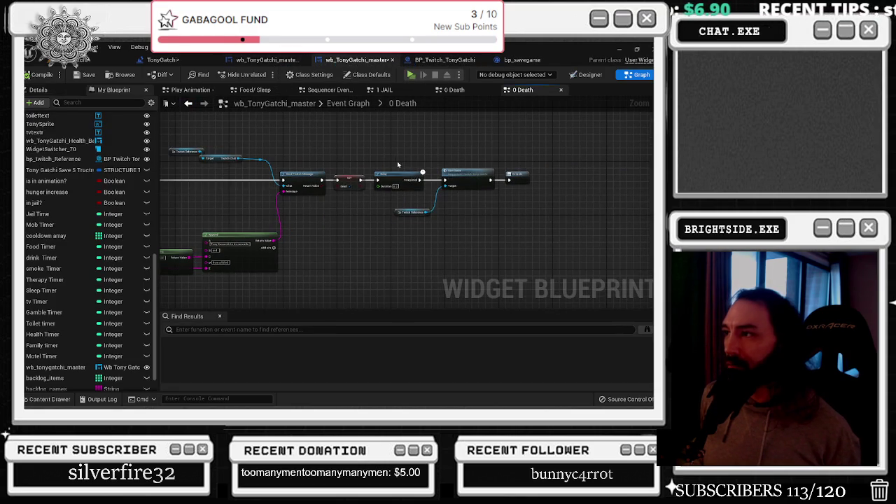
click(384, 90)
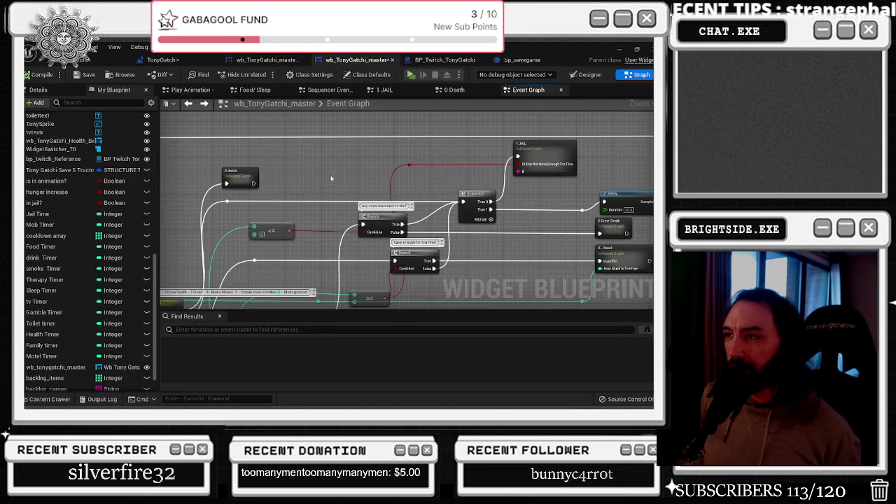
scroll(317, 182, down, 4)
scroll(342, 169, up, 8)
drag(340, 150, 428, 252)
scroll(467, 230, down, 4)
mouse_move(475, 210)
mouse_down()
mouse_move(322, 209)
mouse_move(634, 218)
mouse_up()
mouse_move(214, 294)
mouse_down()
mouse_move(448, 278)
mouse_move(259, 221)
mouse_up()
key(ctrl+v)
drag(319, 229, 303, 197)
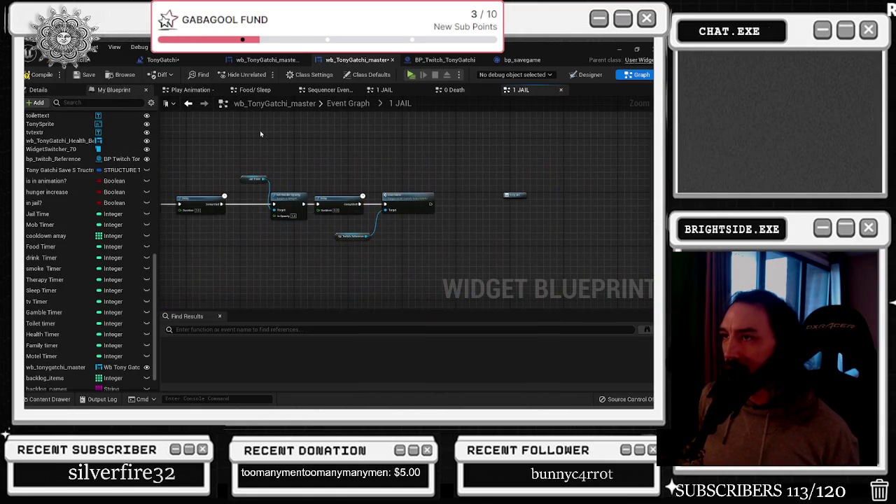
In the 2 Crew Death graph, move Outputs right and paste Delay and Save Game before it
key(alt+Left)
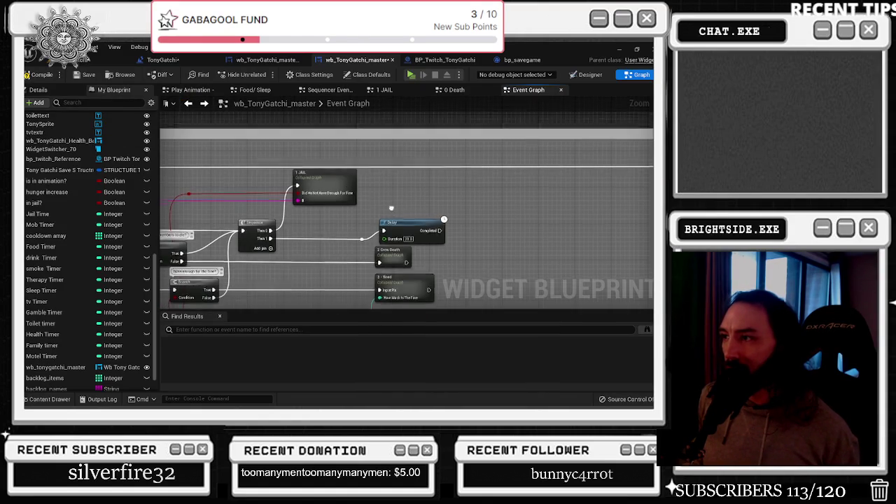
double_click(436, 221)
scroll(378, 168, up, 5)
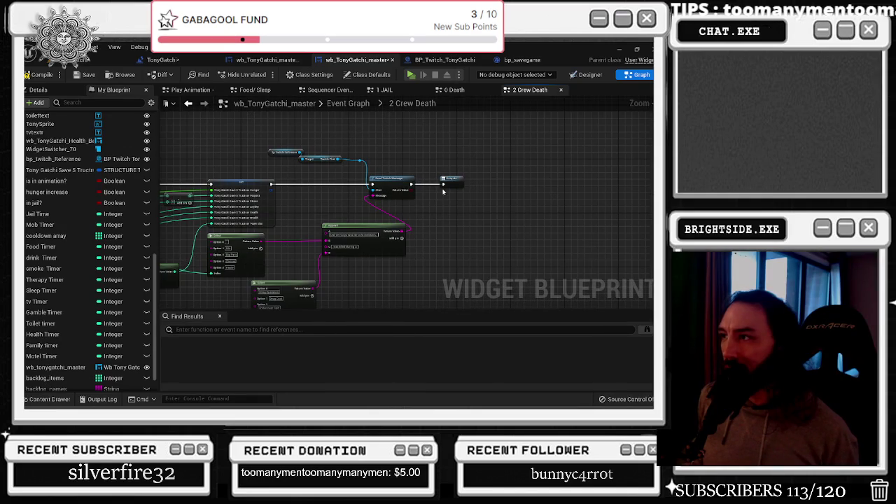
drag(460, 183, 590, 185)
key(ctrl+v)
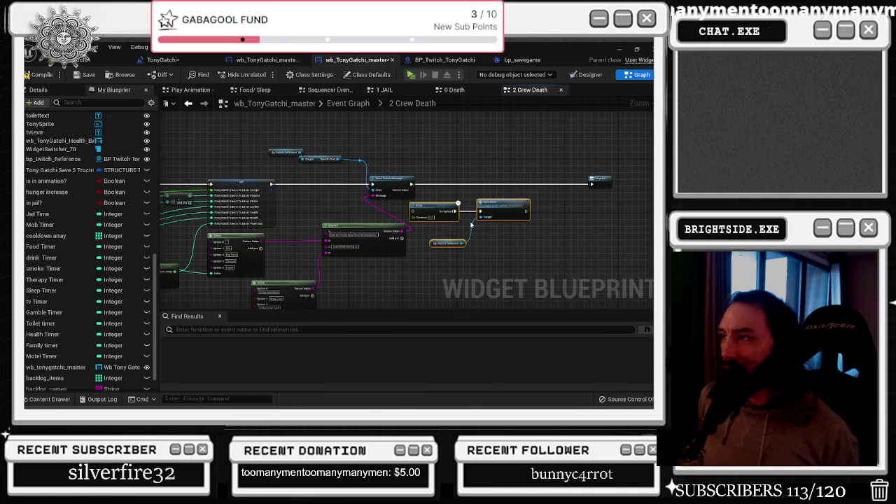
drag(429, 209, 429, 182)
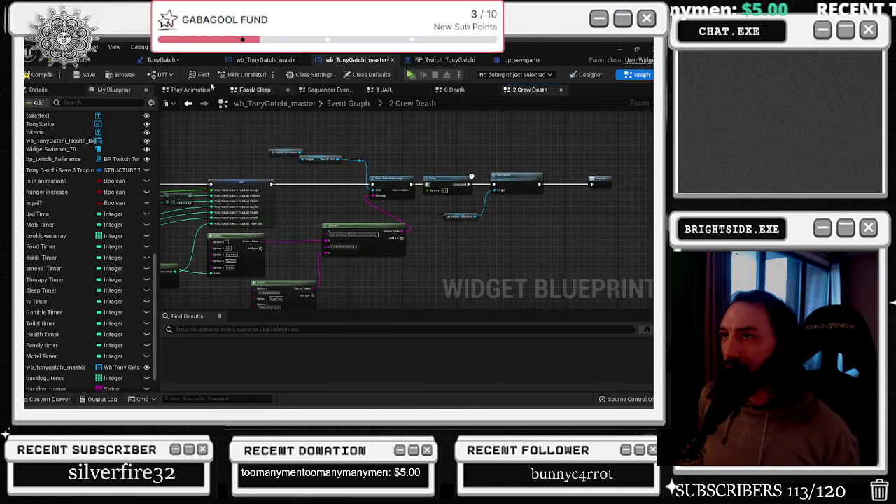
Inspect the end of the 3 - Fined graph and return to the main Event Graph
key(alt+Left)
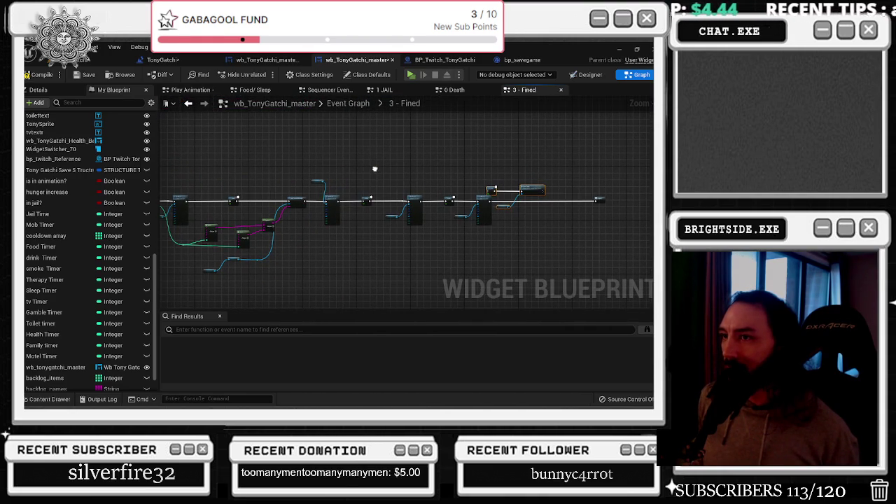
scroll(444, 188, up, 3)
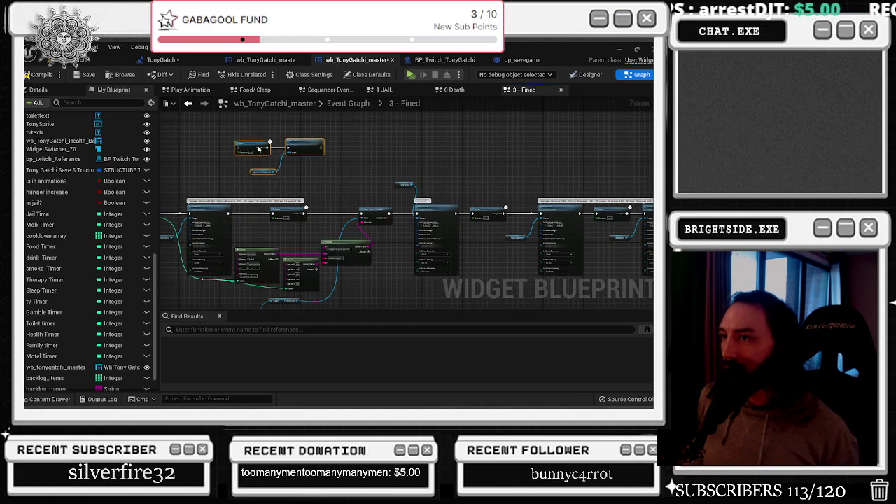
scroll(284, 217, up, 2)
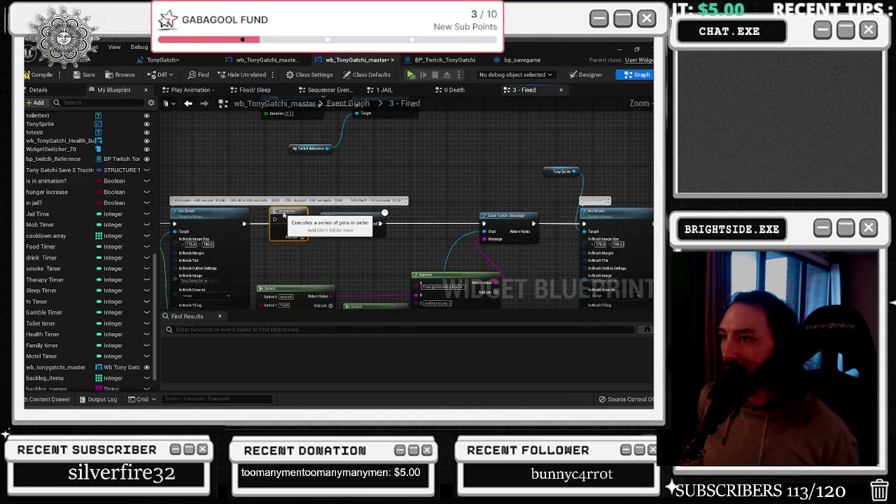
scroll(283, 217, down, 5)
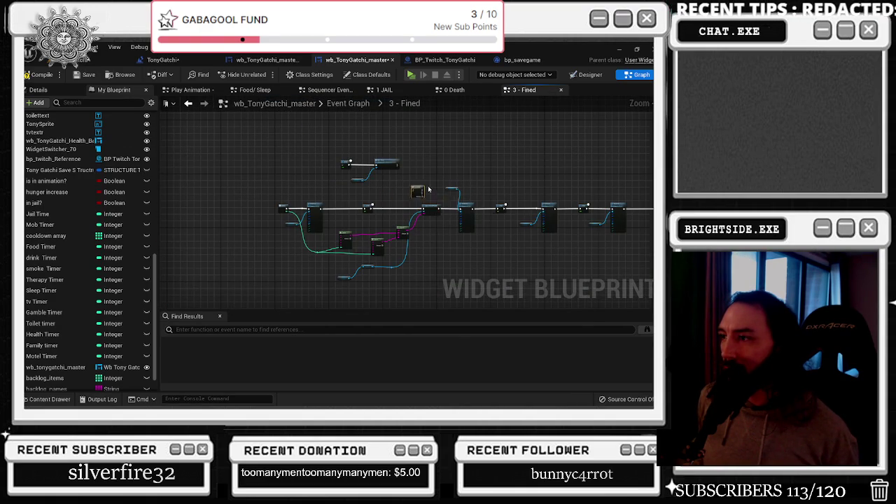
drag(536, 202, 413, 193)
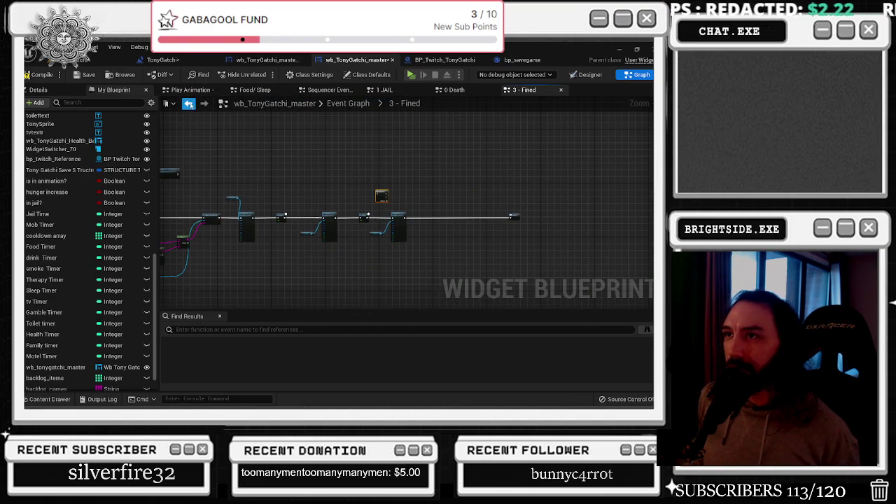
click(348, 103)
scroll(480, 201, up, 3)
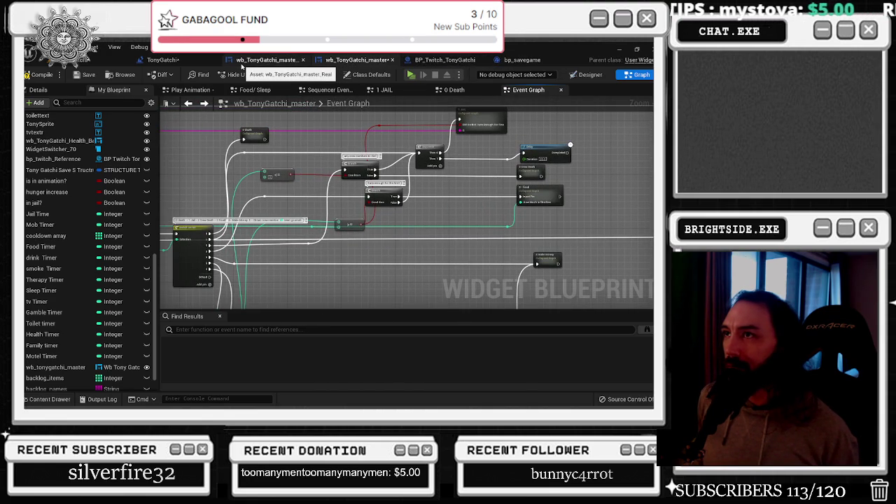
Browse BP_Twitch_TonyGatchi's comment areas, then return to the master widget's remaining collapsed graphs
click(189, 60)
click(444, 60)
scroll(348, 171, up, 2)
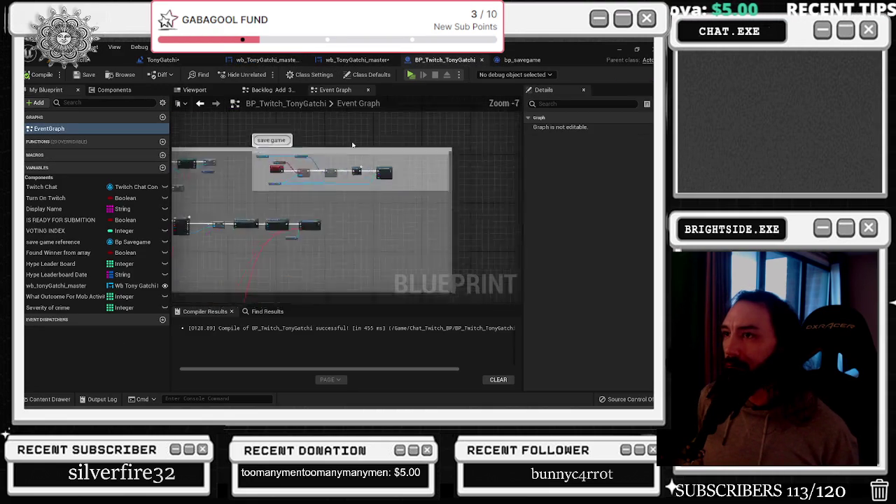
drag(348, 168, 336, 63)
mouse_move(324, 213)
mouse_down()
mouse_move(326, 112)
mouse_move(330, 301)
mouse_move(327, 98)
mouse_up()
drag(329, 294, 329, 77)
scroll(350, 219, up, 4)
scroll(333, 215, up, 3)
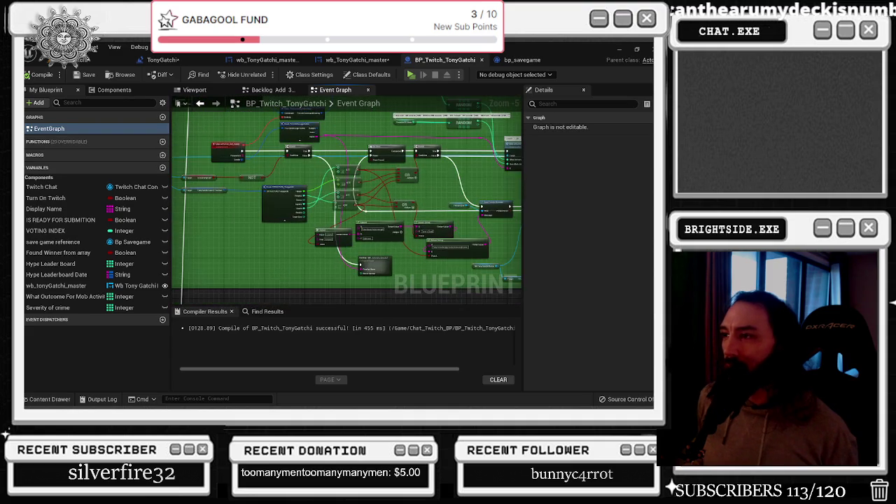
drag(329, 161, 329, 231)
click(278, 61)
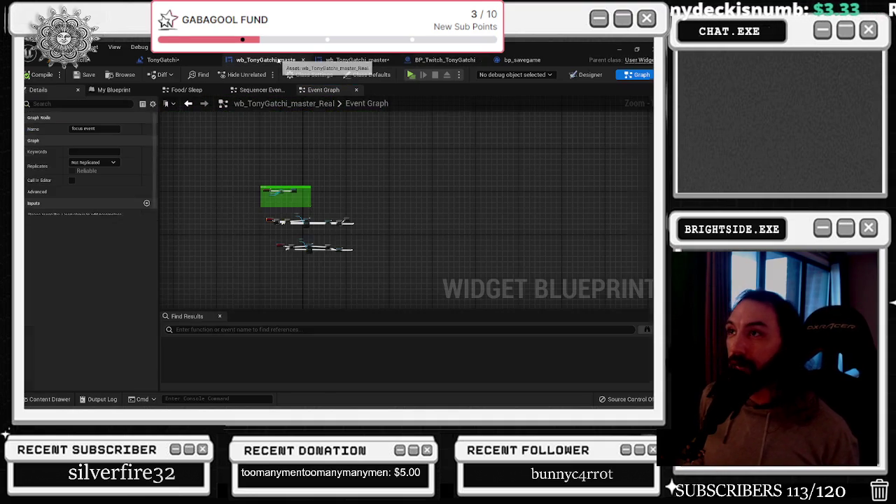
click(357, 60)
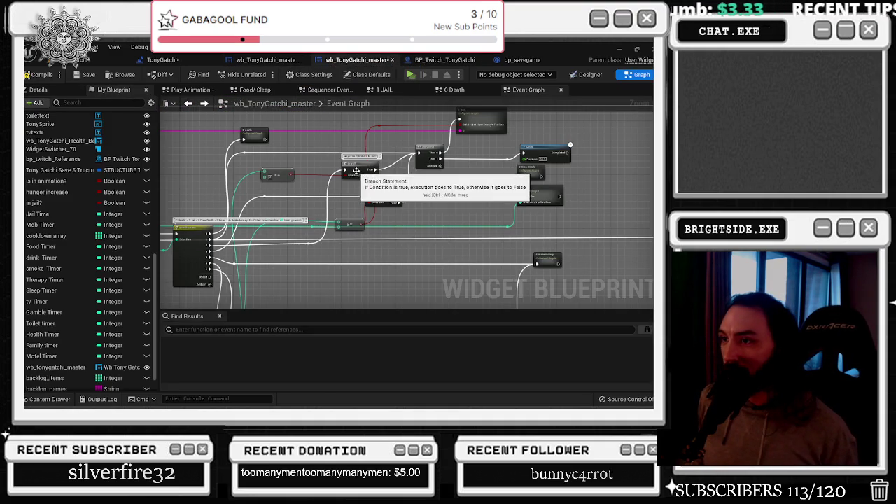
mouse_move(420, 186)
mouse_down()
mouse_move(341, 196)
mouse_move(378, 186)
mouse_move(364, 137)
mouse_up()
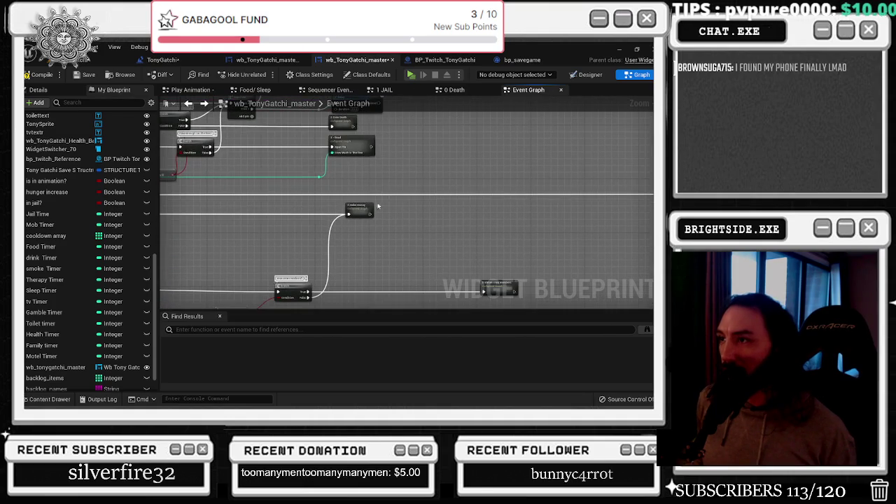
In 4 Make Money, wire pasted Delay and Save Game between Send Twitch Message and Outputs
double_click(362, 207)
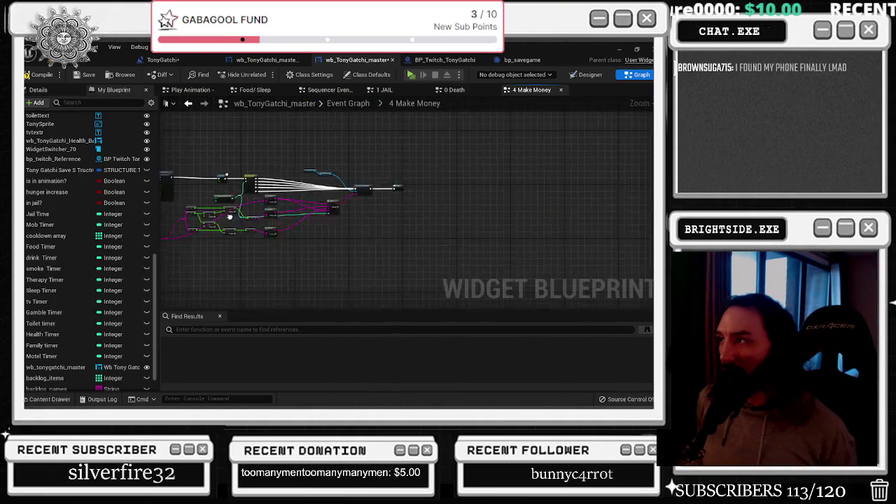
drag(472, 185, 580, 184)
key(ctrl+v)
drag(524, 216, 409, 183)
click(505, 183)
drag(492, 187, 511, 190)
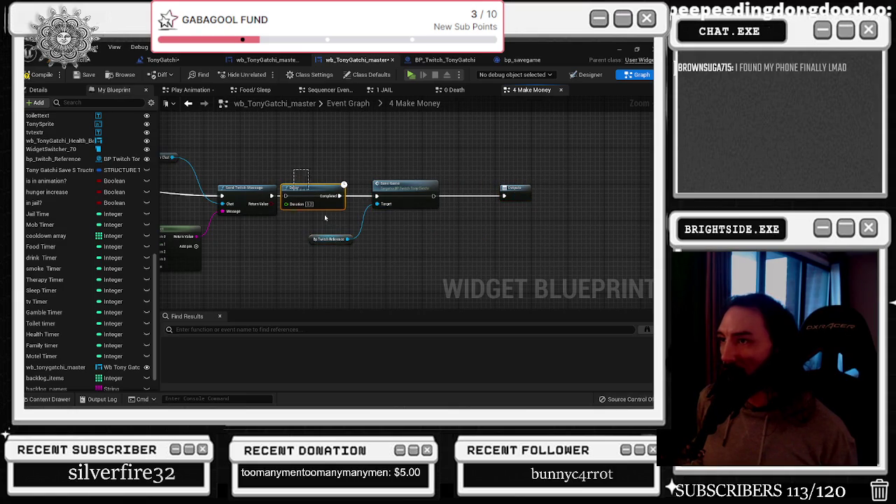
drag(379, 182, 397, 182)
drag(275, 196, 303, 198)
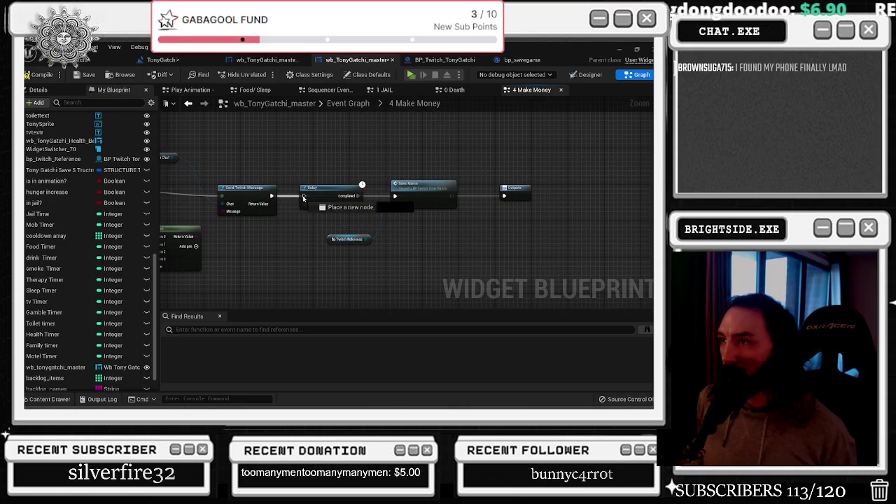
drag(452, 196, 505, 197)
drag(280, 210, 546, 210)
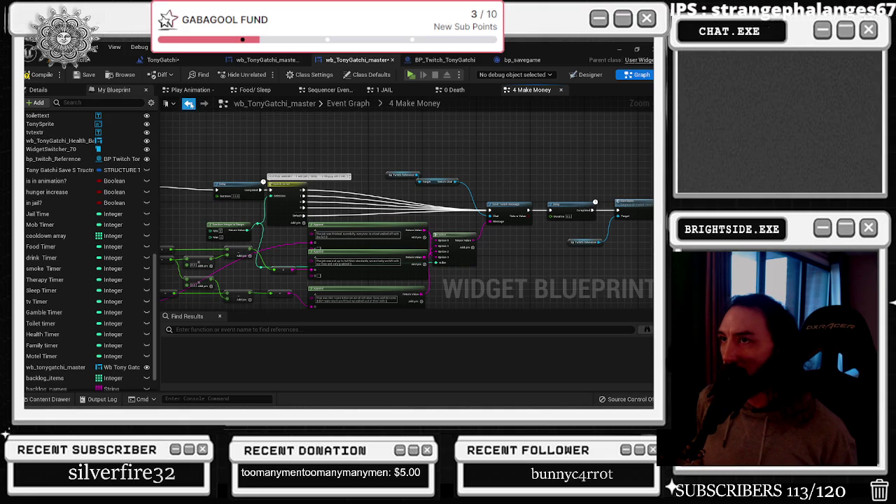
Recheck the 4 Make Money graph, then open the 5 Obtain Crew Members graph
click(189, 104)
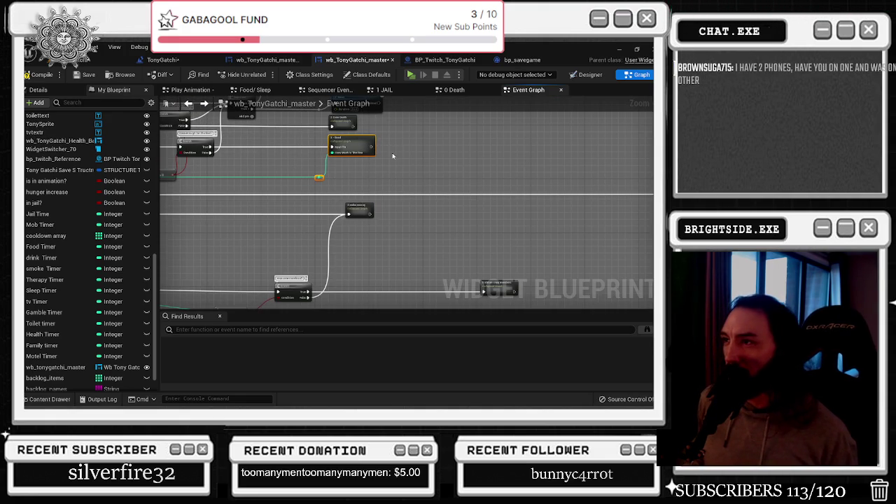
drag(364, 210, 363, 192)
double_click(358, 193)
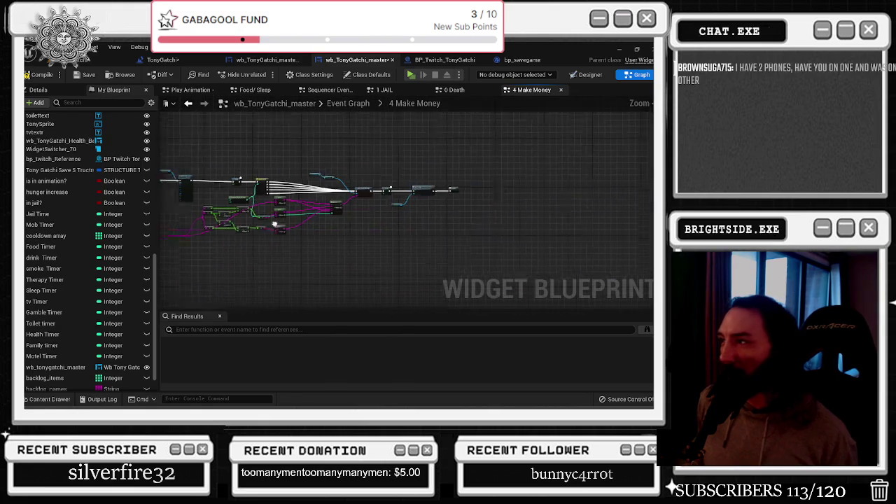
click(199, 106)
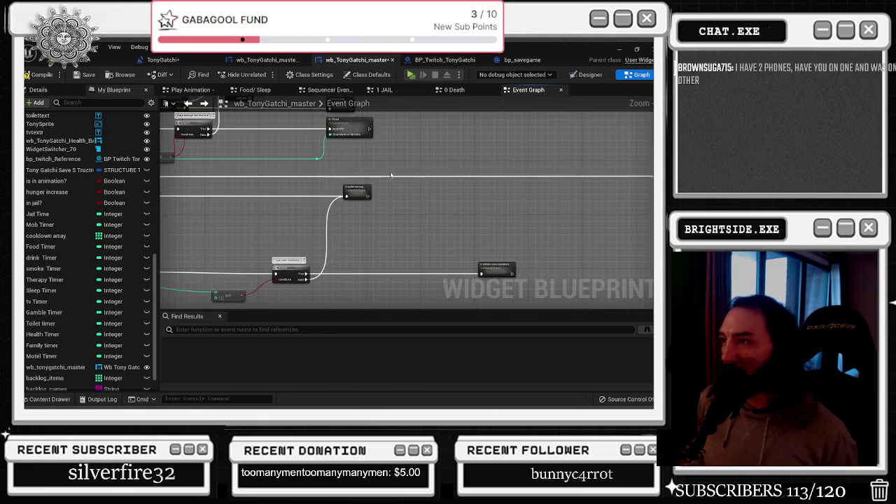
double_click(416, 252)
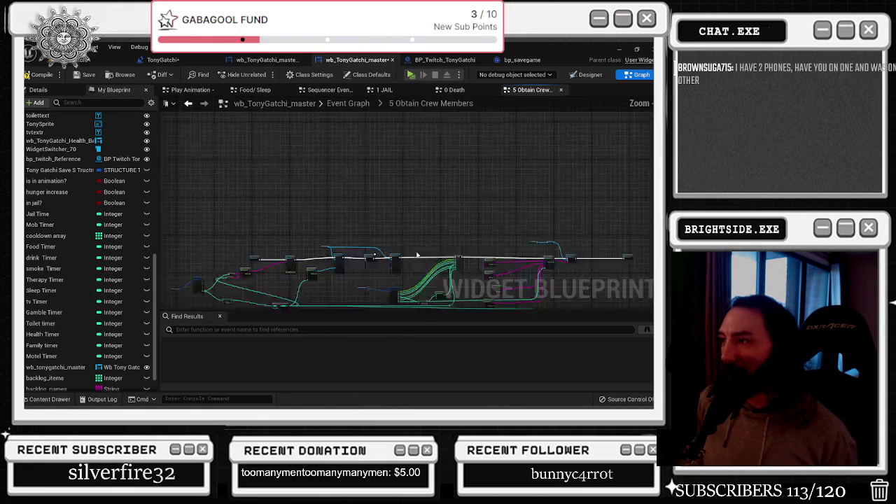
Paste Delay, Save Game and Bp Twitch Reference nodes after Send Twitch Message
scroll(288, 228, up, 3)
key(ctrl+v)
drag(254, 186, 255, 232)
drag(379, 236, 406, 190)
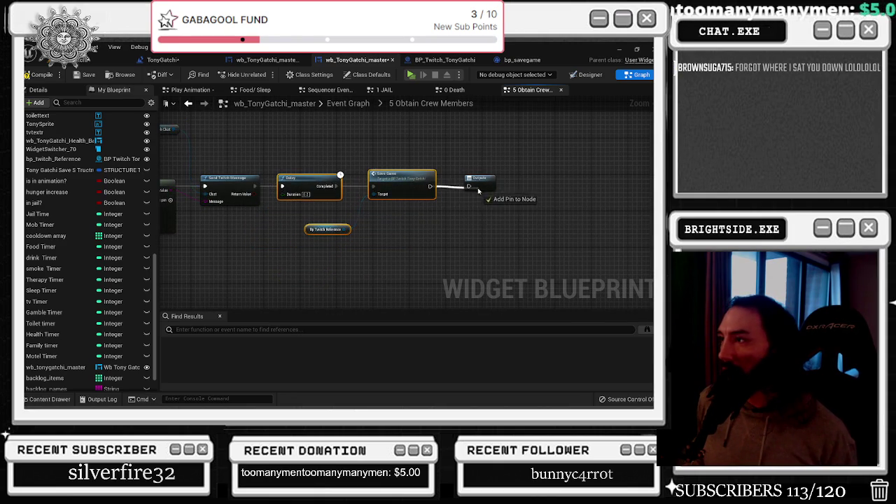
Compile and save the wb_TonyGatchi_master widget blueprint
key(alt+Tab)
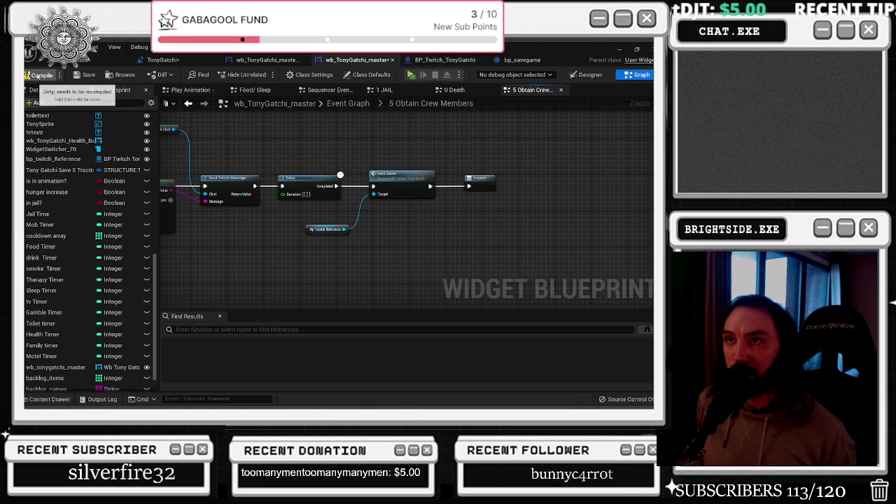
click(40, 75)
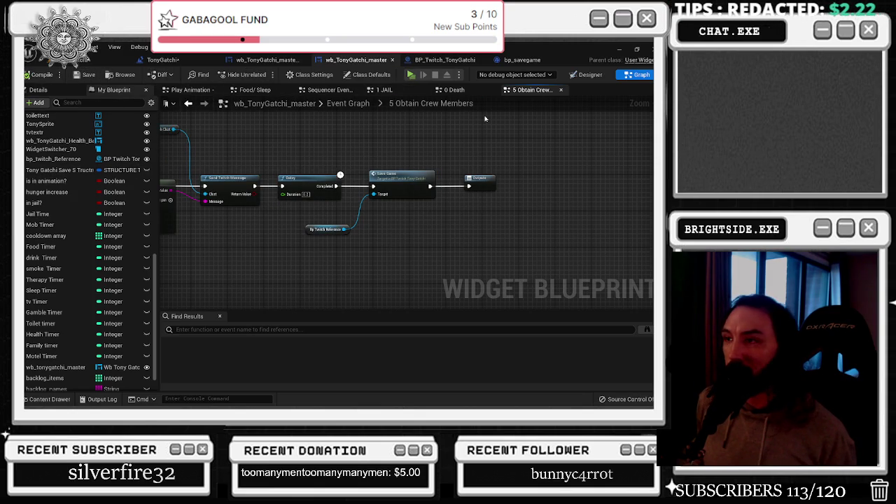
scroll(358, 145, down, 4)
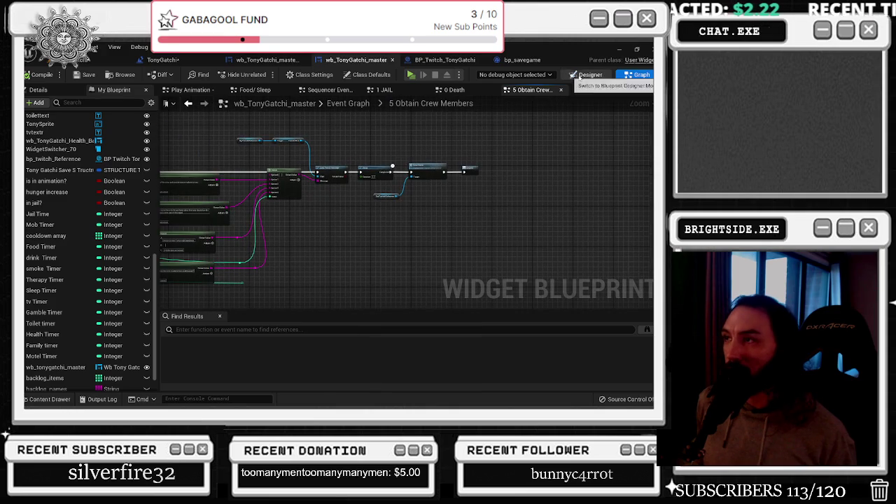
Return to the widget Event Graph via BP_Twitch_TonyGatchi's Mob Activities call, showing 6 - goombah
click(590, 74)
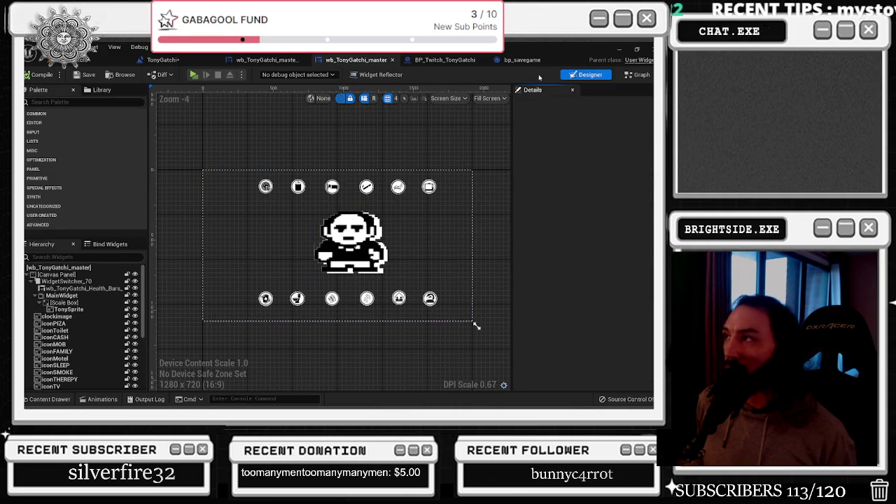
click(442, 59)
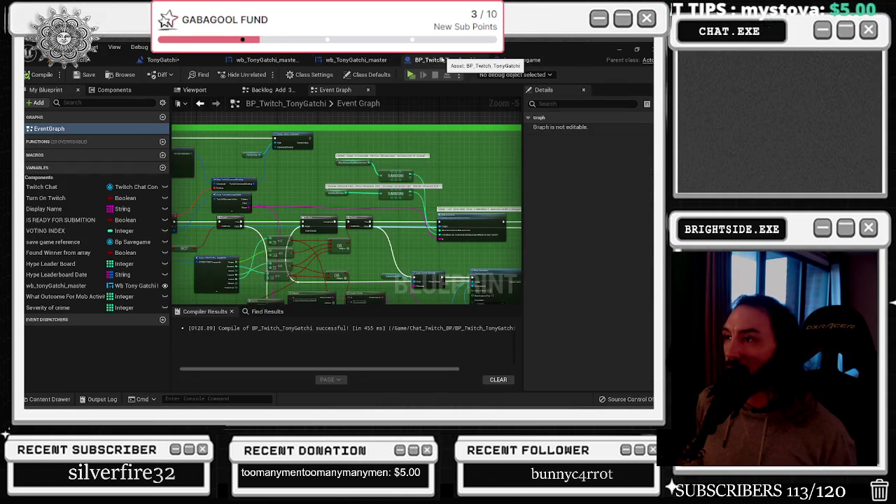
scroll(341, 207, up, 2)
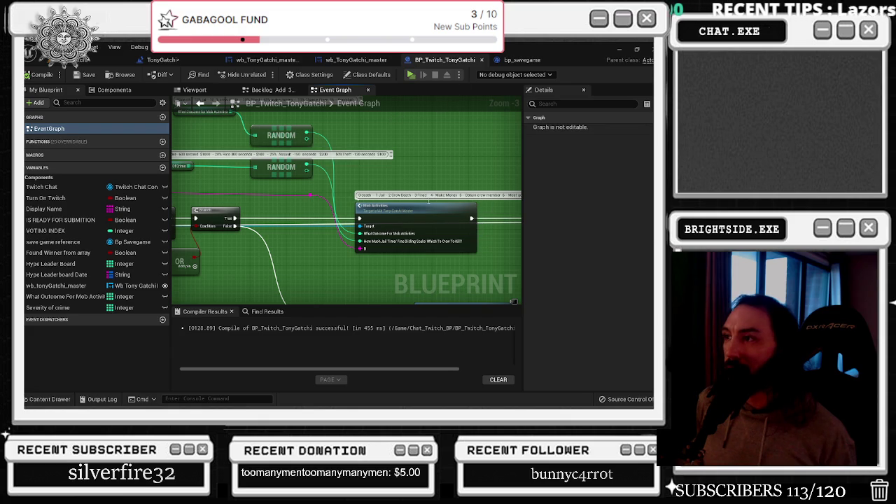
click(421, 216)
double_click(420, 216)
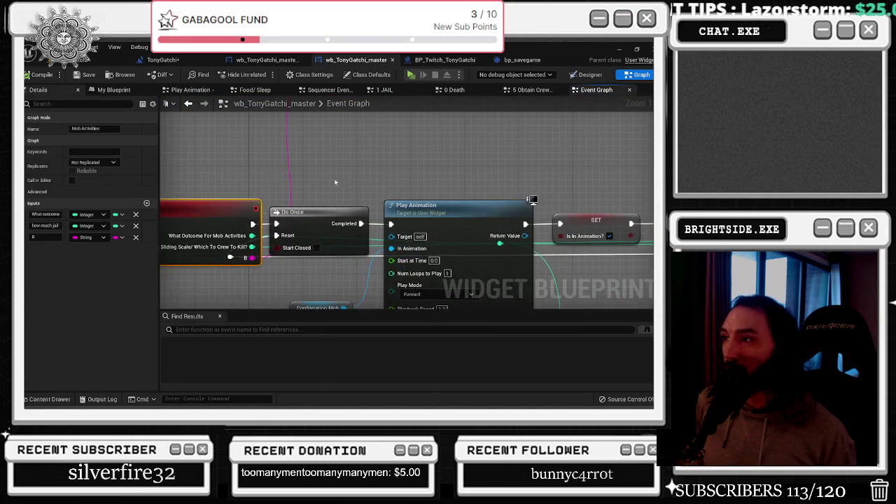
scroll(354, 211, down, 5)
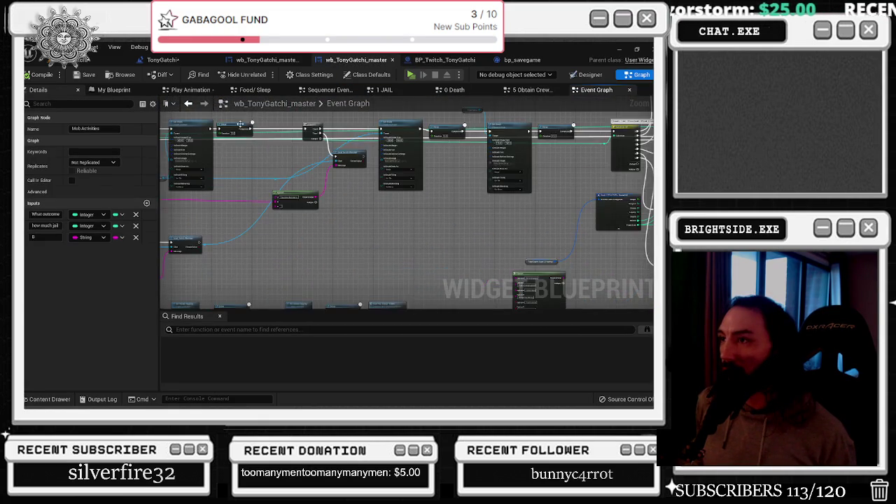
scroll(540, 196, up, 6)
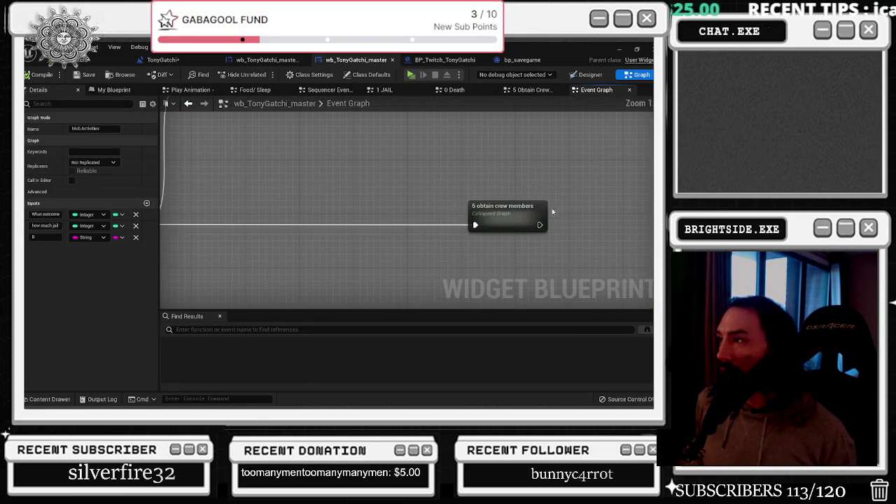
mouse_move(573, 223)
mouse_down()
mouse_move(392, 231)
mouse_move(457, 272)
mouse_up()
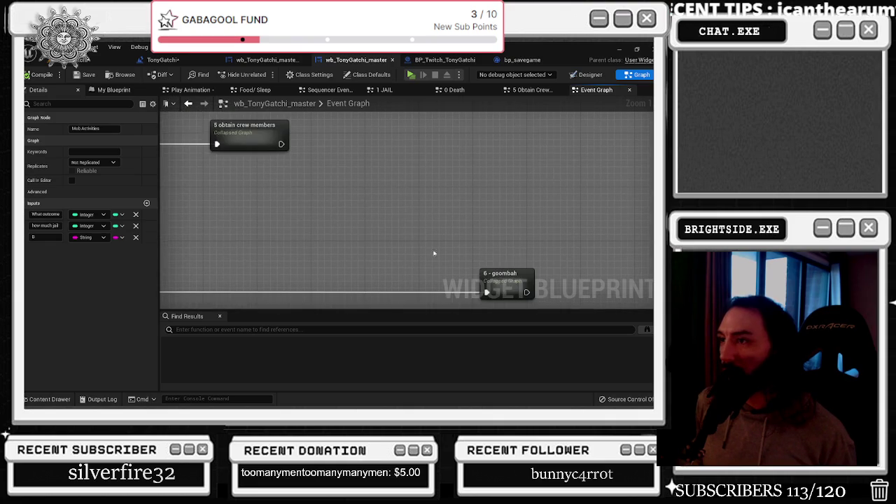
Peek into 5 obtain crew members, then pan back to the collapsed outcome nodes
double_click(266, 146)
scroll(280, 168, up, 4)
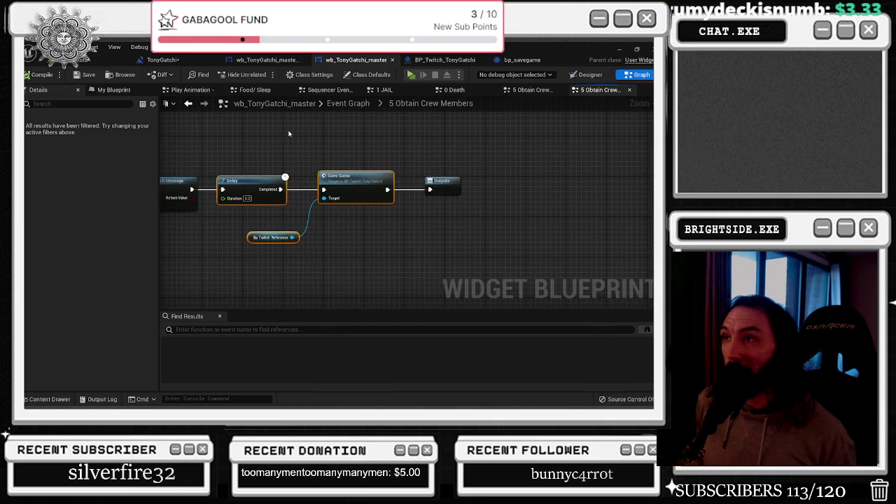
click(189, 103)
mouse_move(361, 214)
mouse_down()
mouse_move(516, 134)
mouse_move(480, 150)
mouse_move(346, 104)
mouse_move(511, 132)
mouse_move(315, 114)
mouse_move(399, 203)
mouse_up()
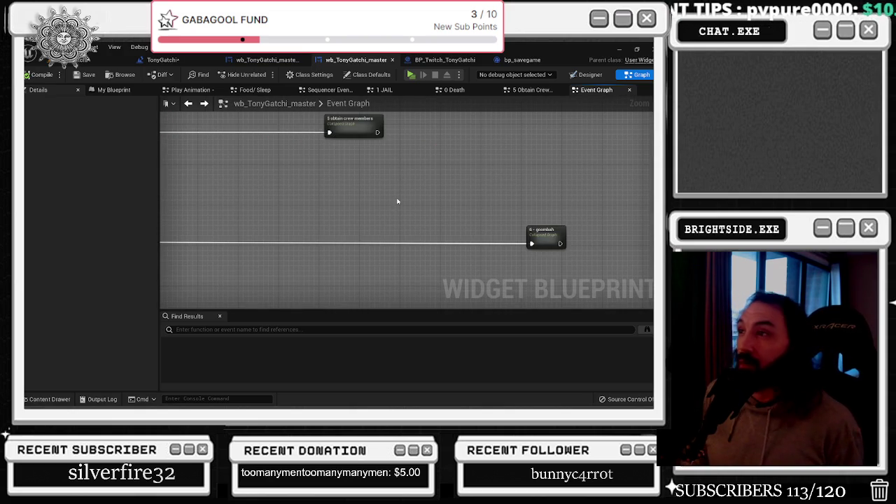
scroll(396, 199, down, 2)
mouse_move(400, 200)
mouse_down()
mouse_move(420, 231)
mouse_move(378, 210)
mouse_move(331, 204)
mouse_up()
scroll(385, 225, up, 2)
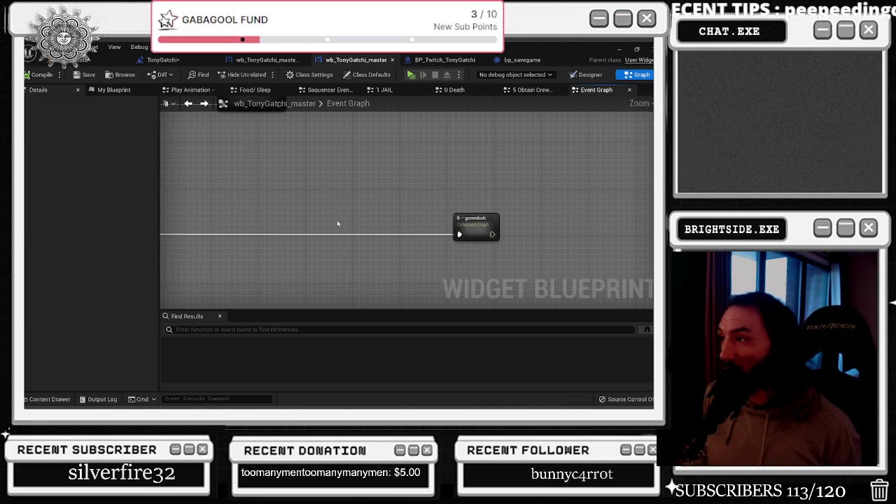
Paste Delay, Save Game and twitch reference nodes beside 6 - Goombah, then open that graph
key(ctrl+v)
drag(336, 210, 276, 216)
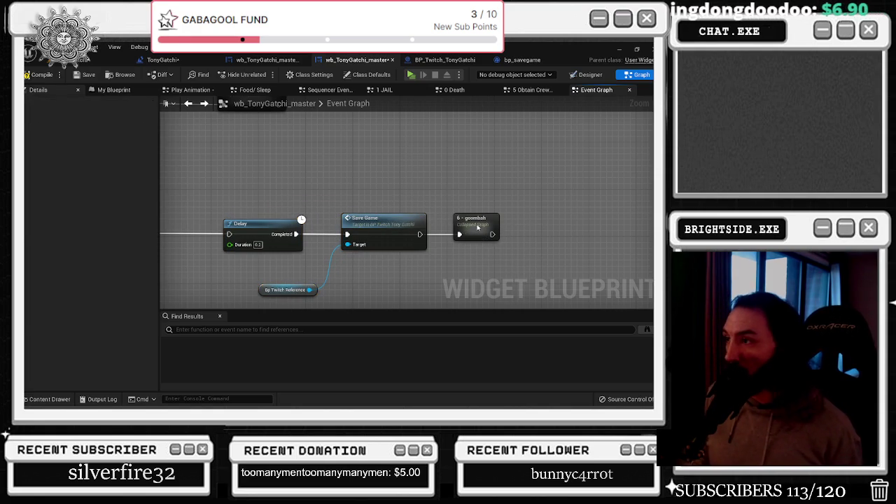
drag(409, 242, 468, 224)
double_click(467, 225)
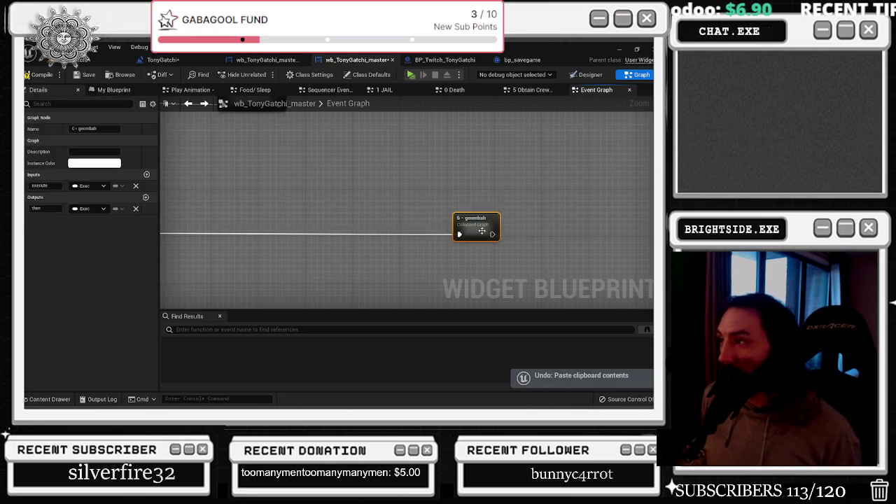
In 6 - Goombah, paste Delay and Save Game and wire SET → Delay → Save Game → Outputs
scroll(255, 211, up, 3)
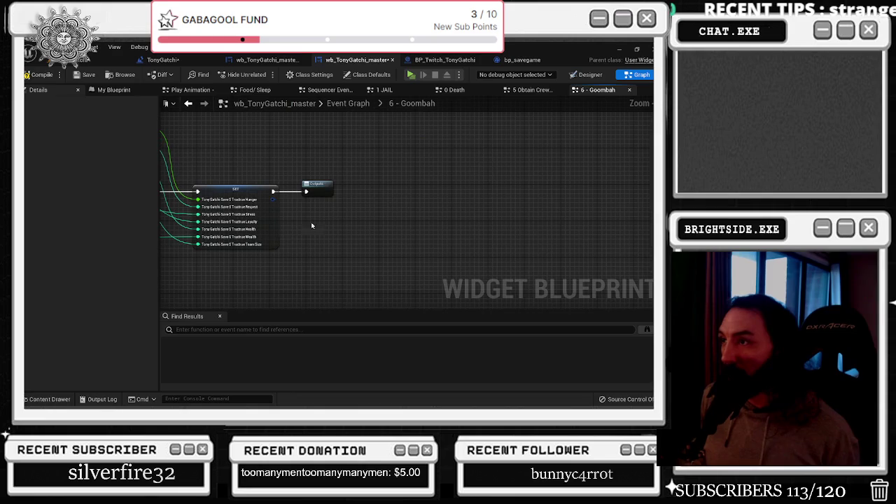
click(324, 187)
drag(324, 186, 581, 188)
key(ctrl+v)
drag(336, 243, 331, 183)
mouse_move(566, 191)
mouse_down()
mouse_move(466, 201)
mouse_move(468, 192)
mouse_up()
drag(273, 191, 320, 191)
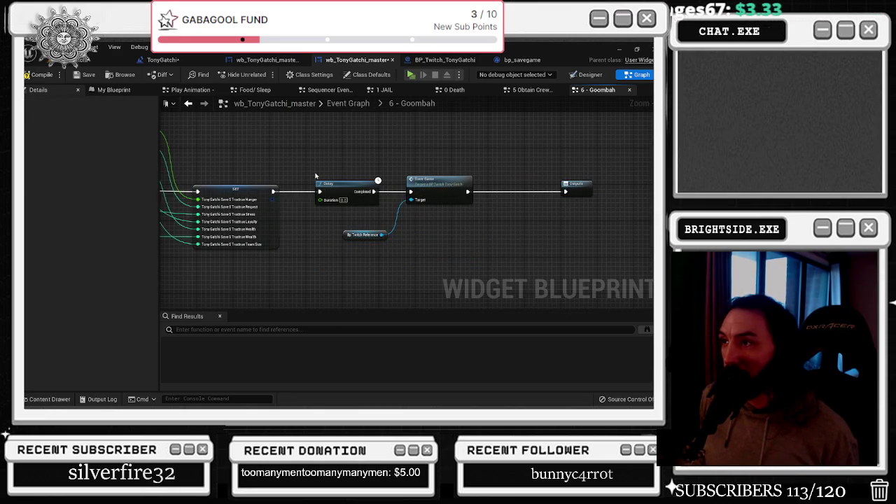
scroll(465, 199, down, 2)
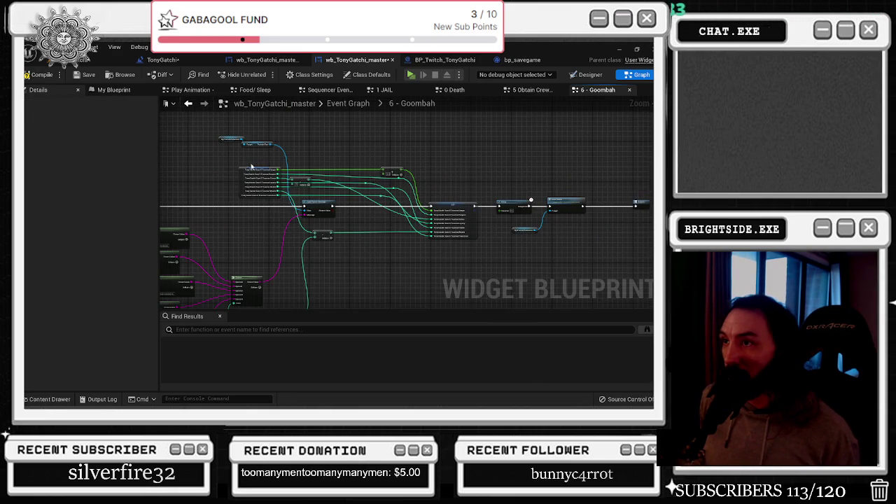
scroll(254, 163, up, 2)
scroll(361, 224, down, 1)
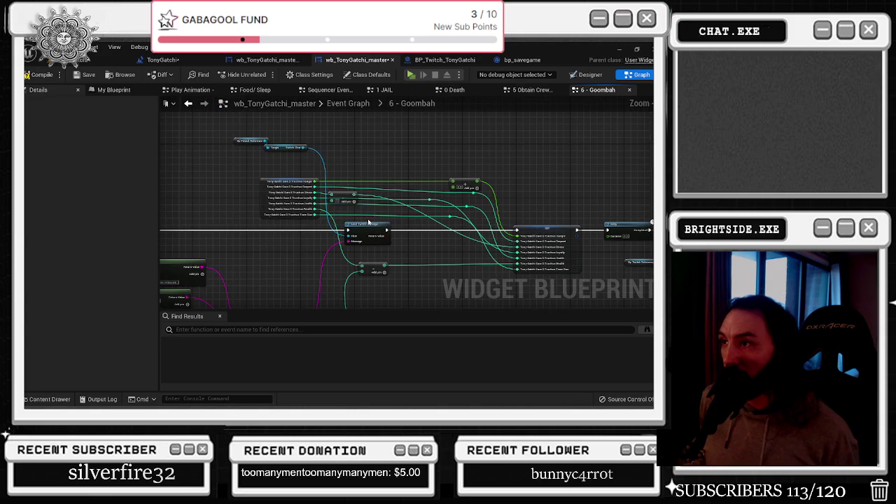
Select the struct, add and Set nodes, then open the 3 - Fined collapsed graph
mouse_move(429, 201)
mouse_down()
mouse_move(553, 238)
mouse_move(525, 237)
mouse_up()
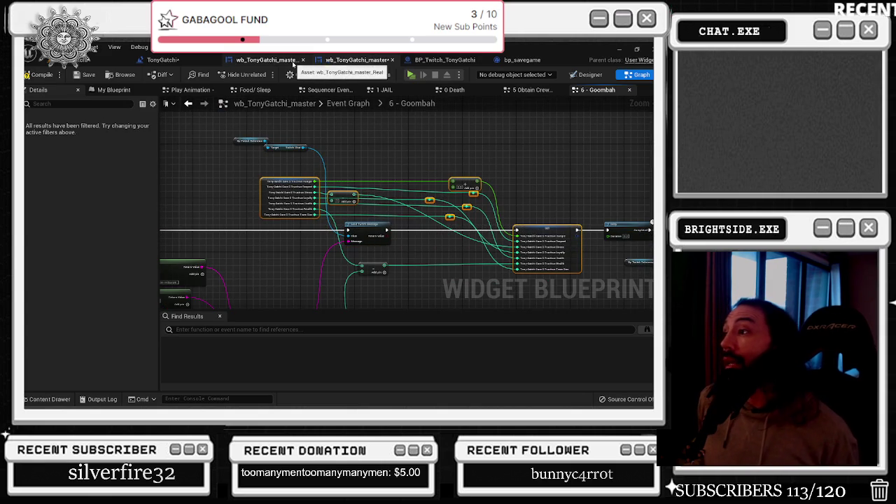
key(alt+Left)
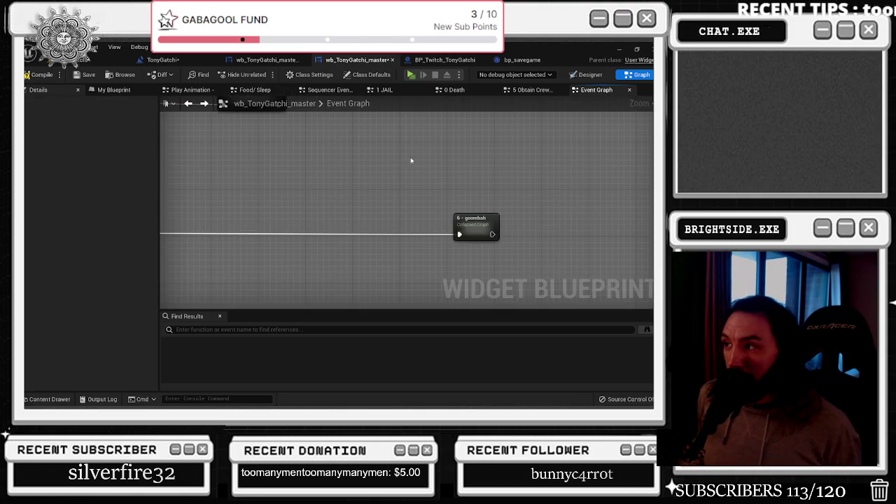
double_click(316, 222)
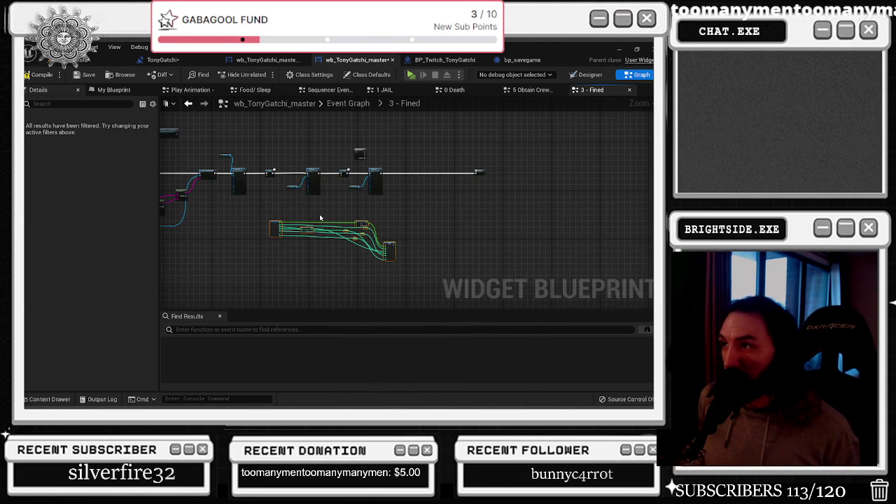
scroll(274, 226, up, 5)
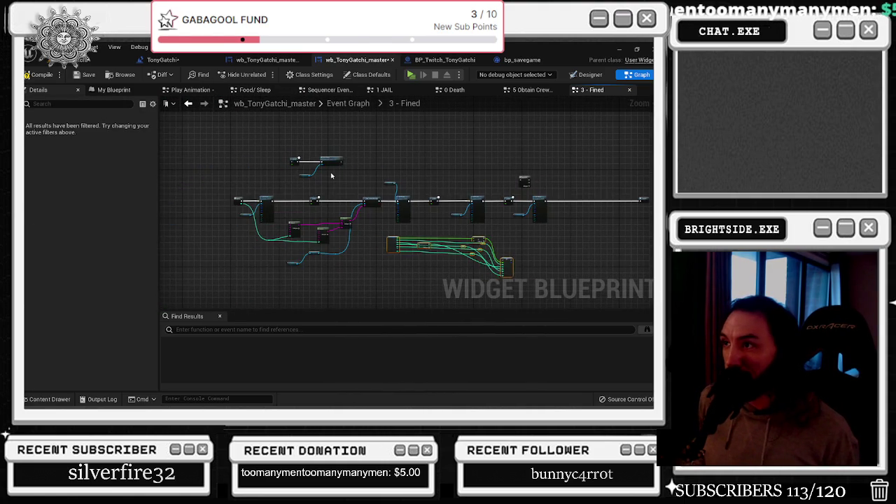
scroll(297, 188, up, 3)
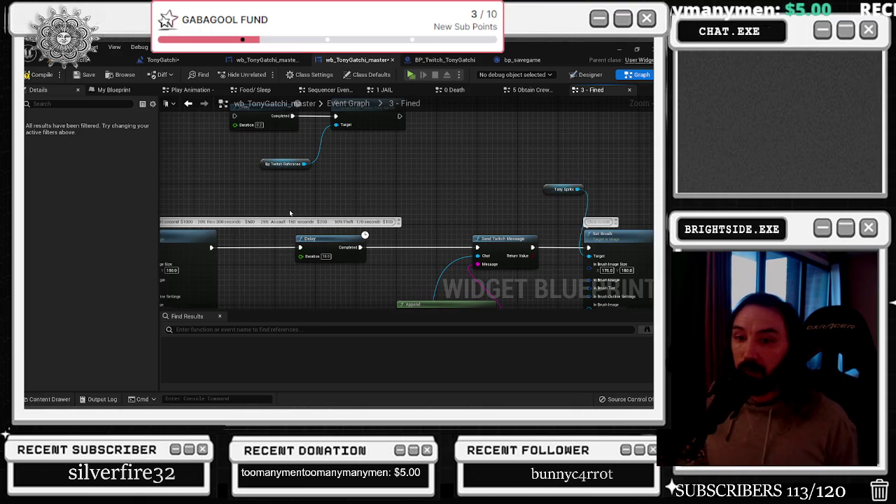
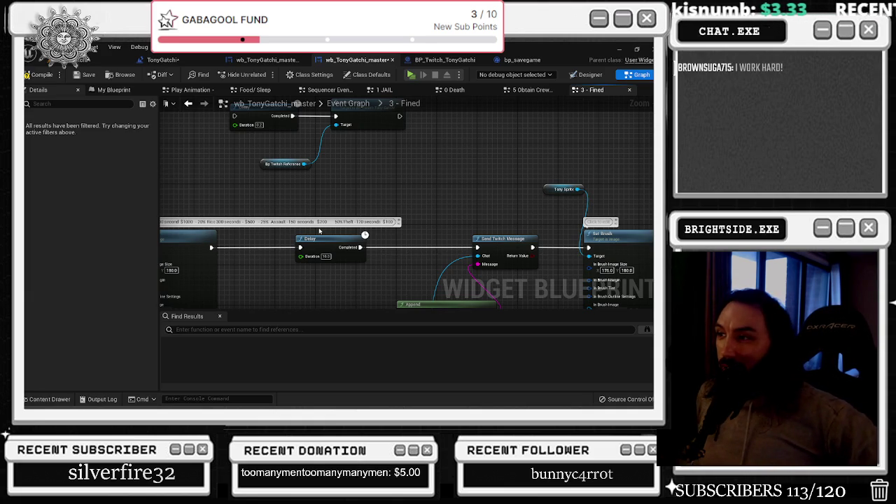
Box-select the Inputs, Tony Sprite and Set Brush nodes and drag them left together
scroll(332, 229, down, 5)
scroll(332, 228, up, 3)
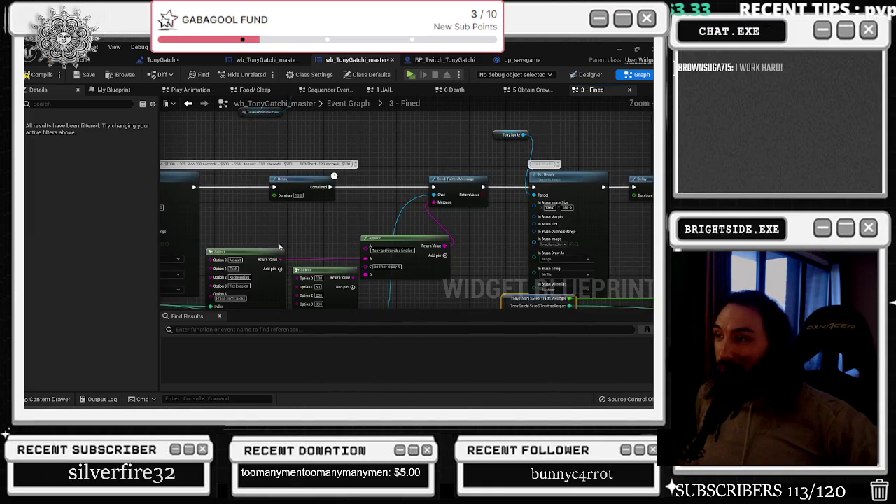
scroll(348, 217, up, 3)
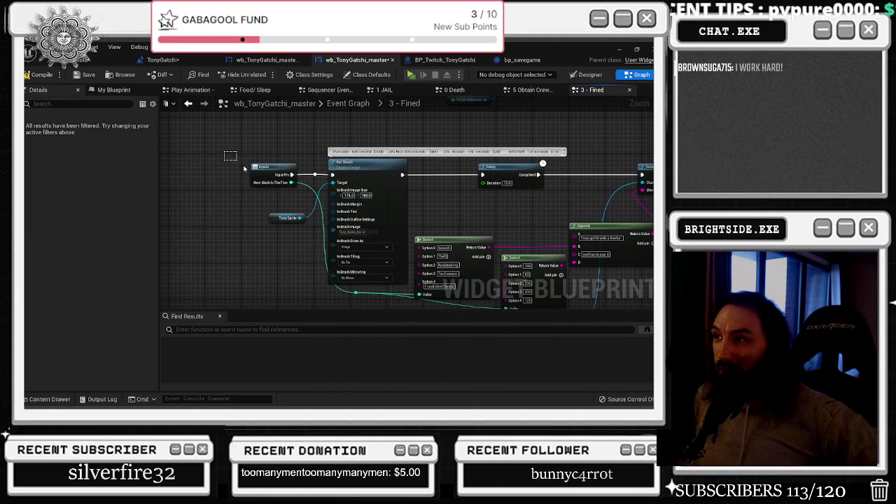
drag(229, 158, 410, 285)
mouse_move(395, 228)
mouse_down()
mouse_move(370, 227)
mouse_move(358, 265)
mouse_move(297, 299)
mouse_move(287, 277)
mouse_move(254, 271)
mouse_up()
Pan along the execution chain to review the Set Brush, Select and Delay nodes
scroll(287, 239, down, 5)
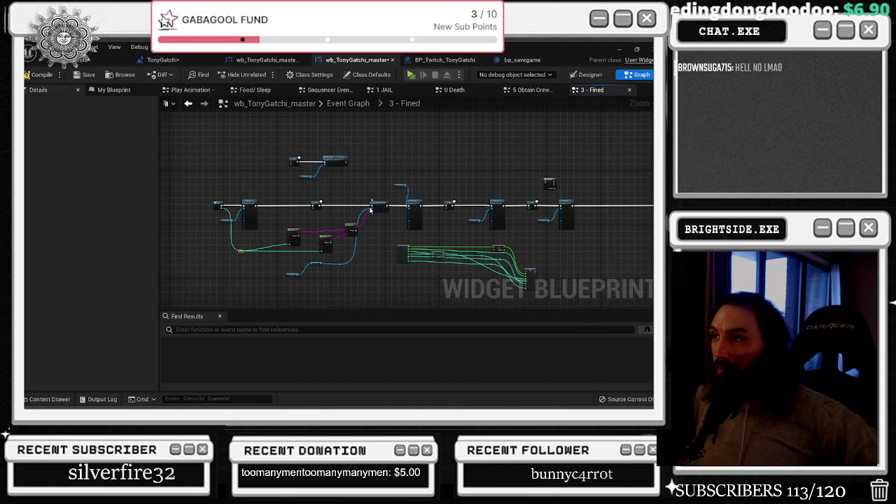
scroll(284, 191, up, 5)
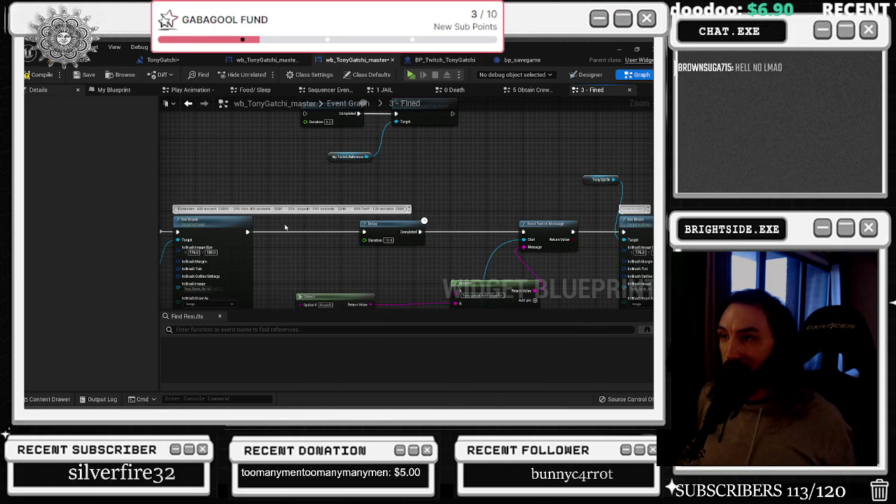
drag(285, 229, 328, 175)
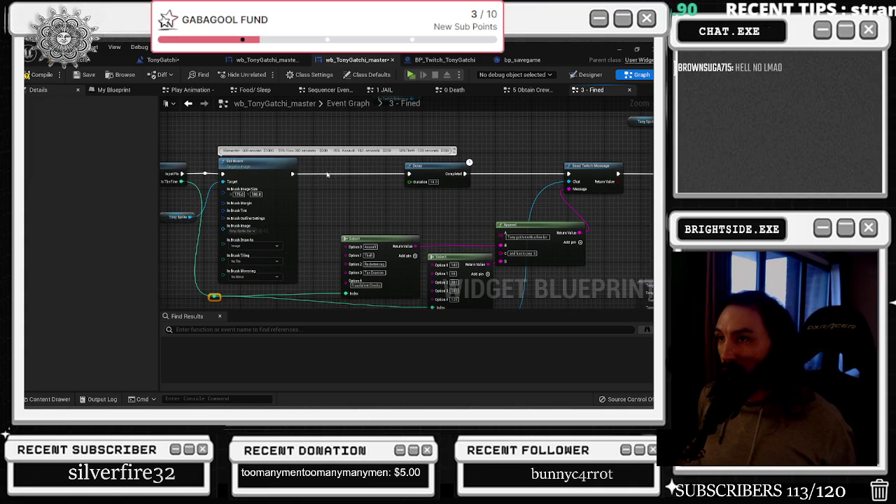
drag(350, 205, 219, 217)
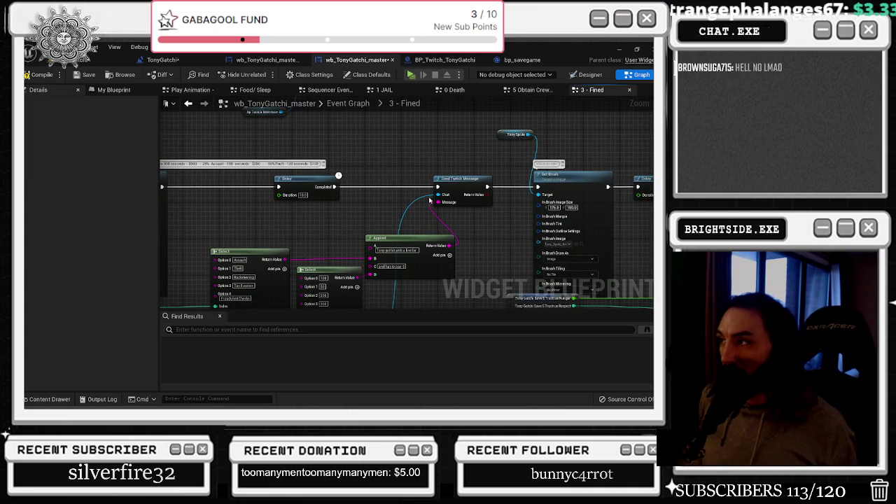
drag(429, 201, 313, 205)
click(423, 262)
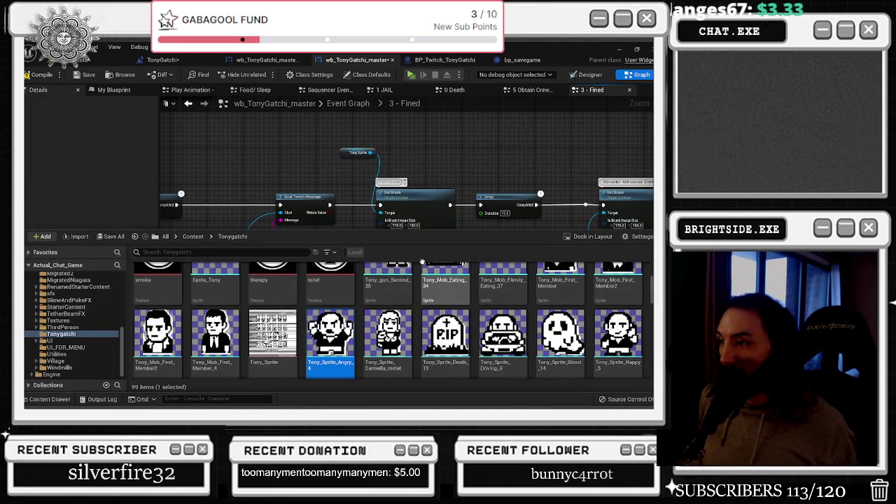
drag(420, 259, 382, 218)
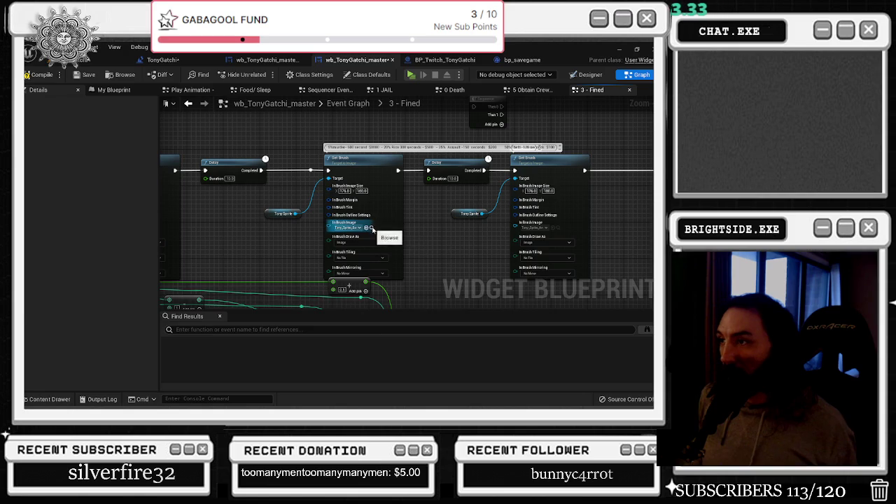
click(372, 228)
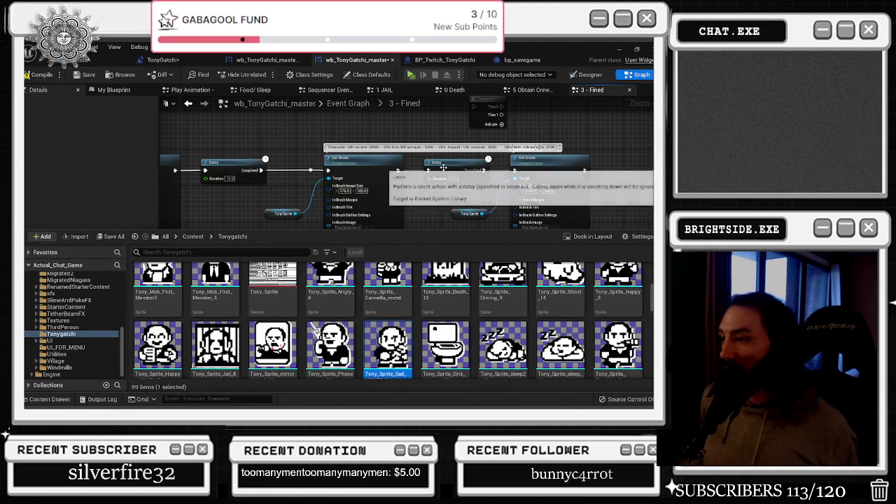
drag(443, 168, 321, 178)
click(439, 240)
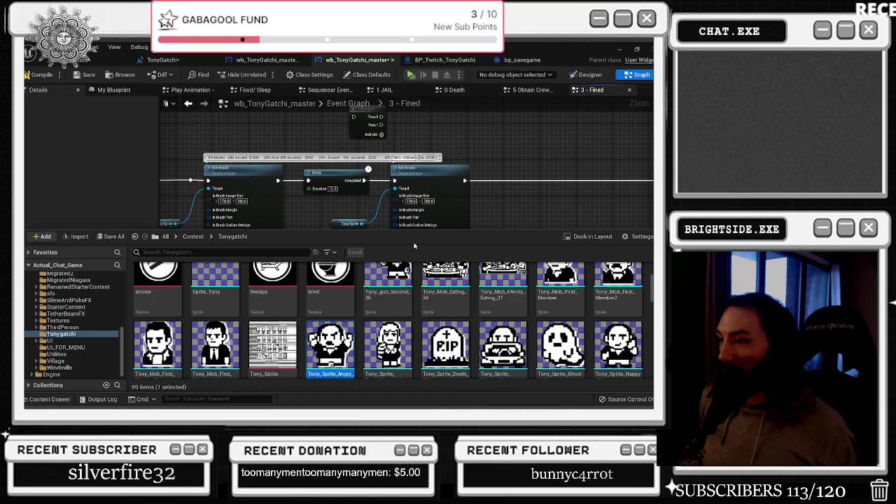
scroll(337, 211, down, 2)
scroll(256, 202, up, 3)
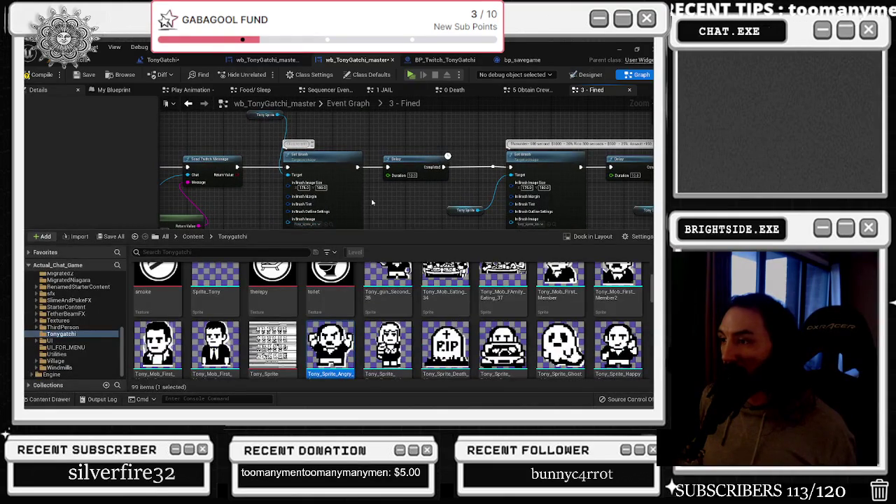
click(350, 214)
scroll(363, 201, down, 2)
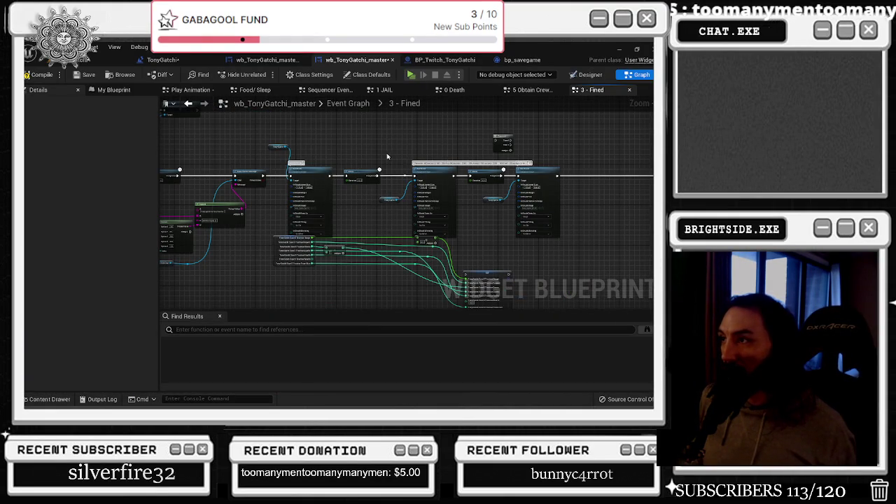
Move the right-hand node group further right and the save struct node up beside the chain
drag(358, 142, 600, 219)
drag(355, 189, 440, 189)
scroll(363, 210, up, 3)
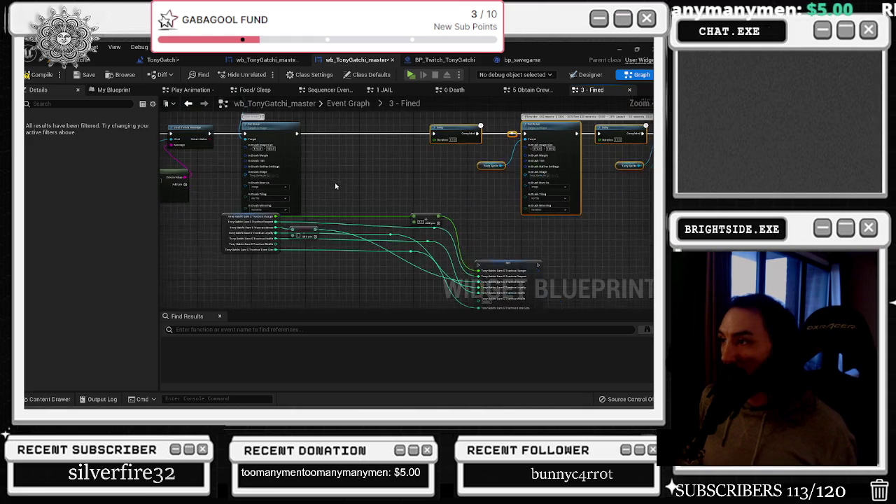
drag(471, 270, 333, 130)
scroll(333, 133, up, 3)
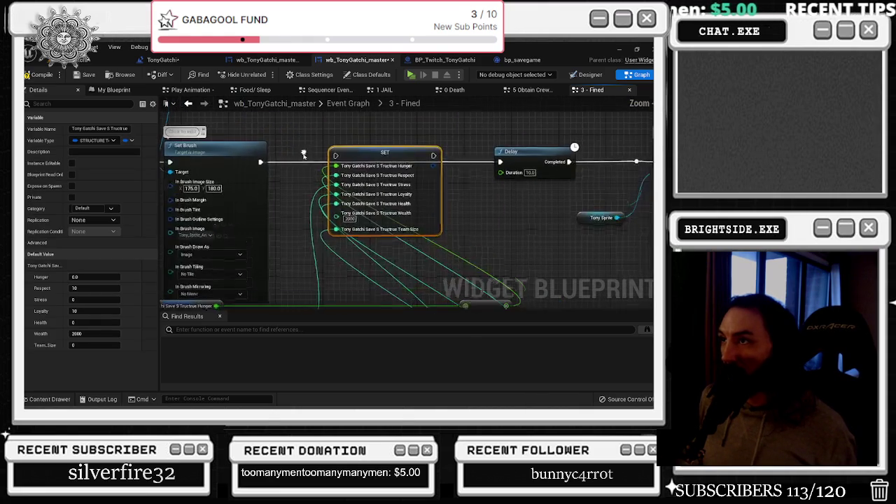
drag(260, 164, 335, 163)
Reposition the Break struct node left and down, and move the Add node with its reroutes
scroll(336, 210, down, 3)
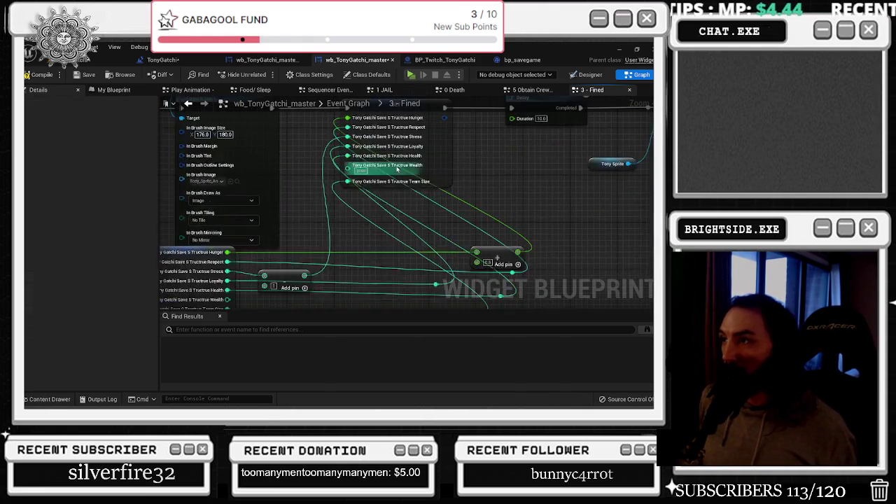
scroll(367, 235, up, 3)
drag(367, 235, 227, 284)
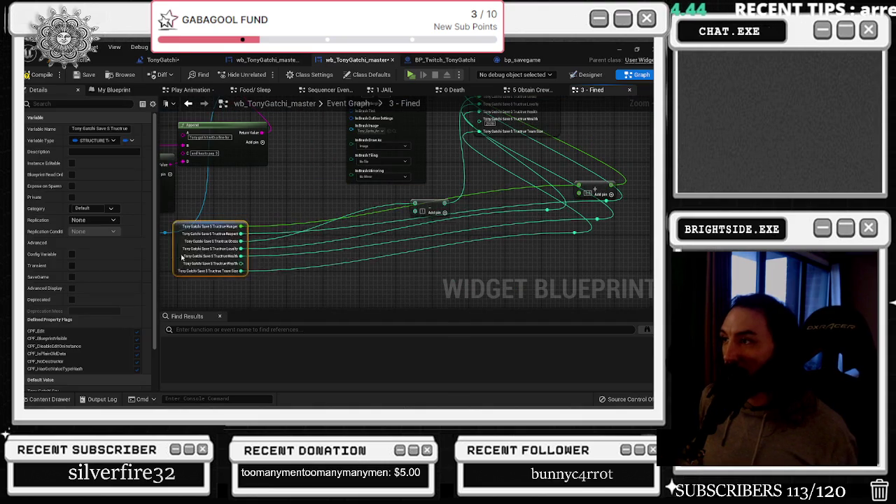
mouse_move(430, 202)
mouse_down()
mouse_move(343, 233)
mouse_move(307, 202)
mouse_up()
drag(571, 228, 616, 242)
mouse_move(606, 198)
mouse_down()
mouse_move(470, 240)
mouse_move(432, 240)
mouse_up()
click(375, 235)
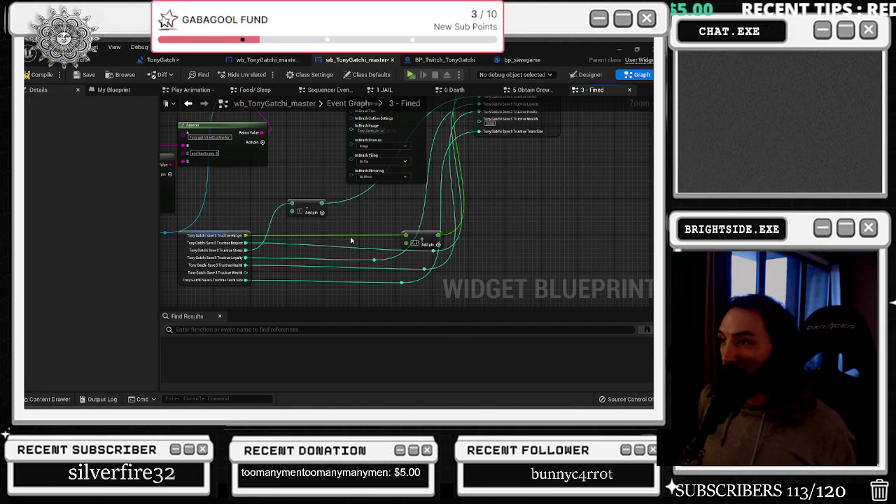
Shift the small Add node and the Tony Gatchi struct break node to the right
mouse_move(308, 204)
mouse_down()
mouse_move(382, 203)
mouse_move(392, 217)
mouse_move(407, 213)
mouse_up()
drag(242, 209, 299, 214)
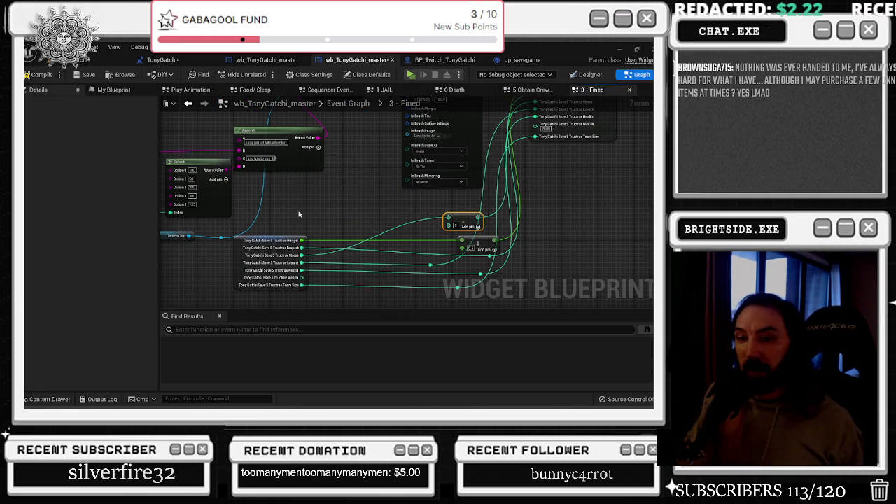
click(245, 263)
drag(245, 263, 407, 260)
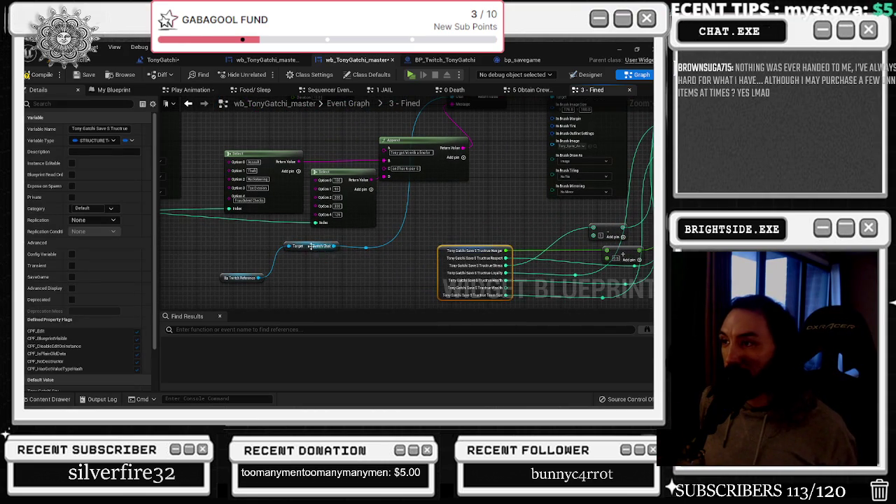
Inspect the Twitch Chat variable and second Select node, then pan back to the Set Brush nodes
click(308, 247)
scroll(329, 238, down, 3)
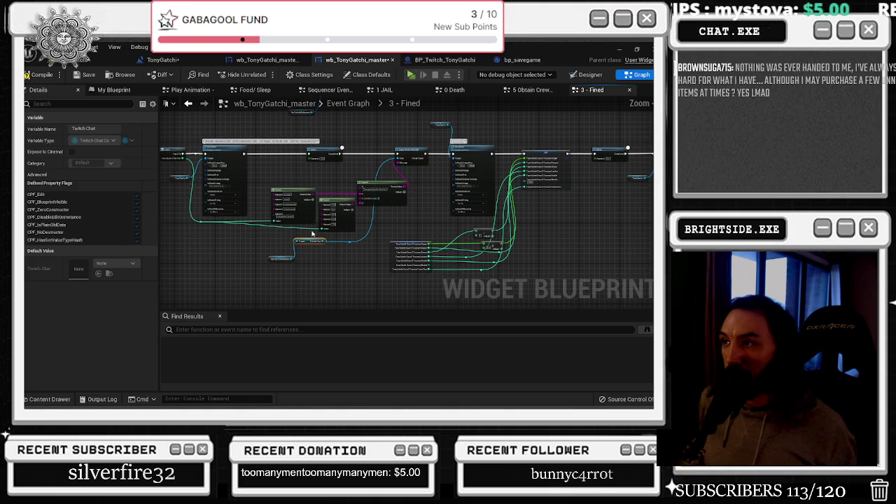
click(334, 199)
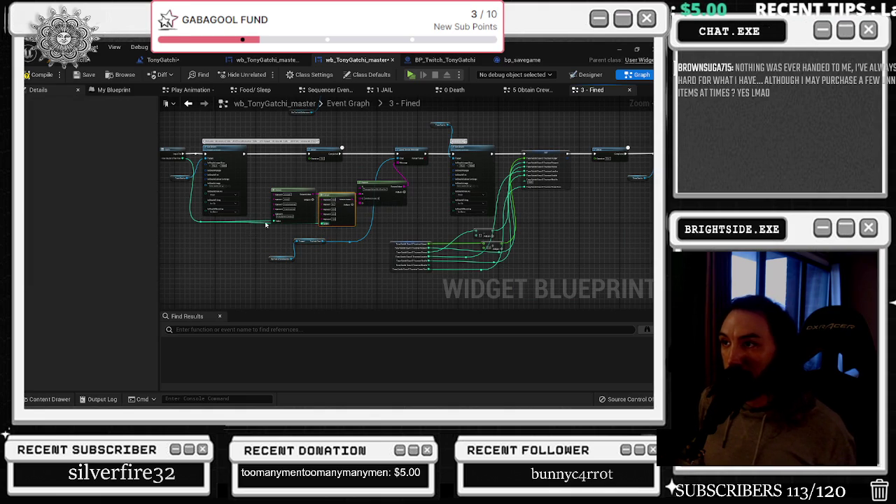
scroll(262, 227, up, 4)
click(308, 168)
drag(326, 167, 446, 216)
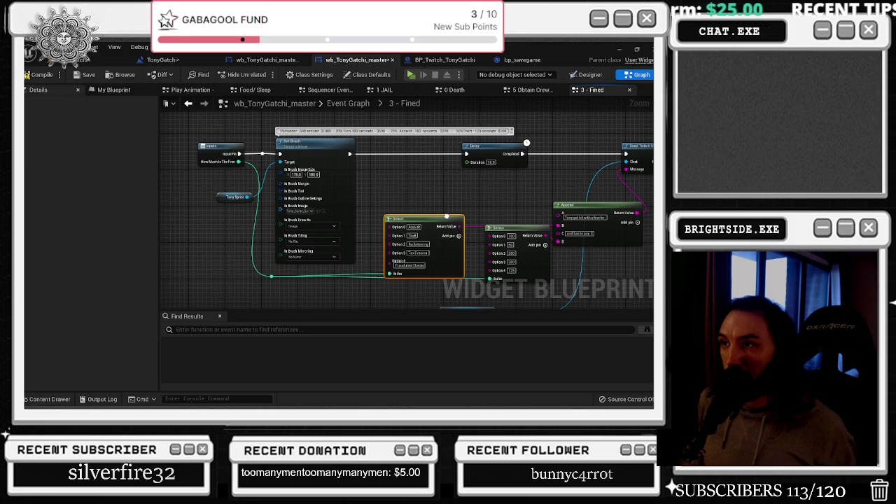
Add a String to Integer node wired to the second Select node's Return Value
drag(447, 216, 376, 191)
mouse_move(456, 205)
mouse_down()
mouse_move(449, 220)
mouse_move(426, 220)
mouse_move(300, 187)
mouse_up()
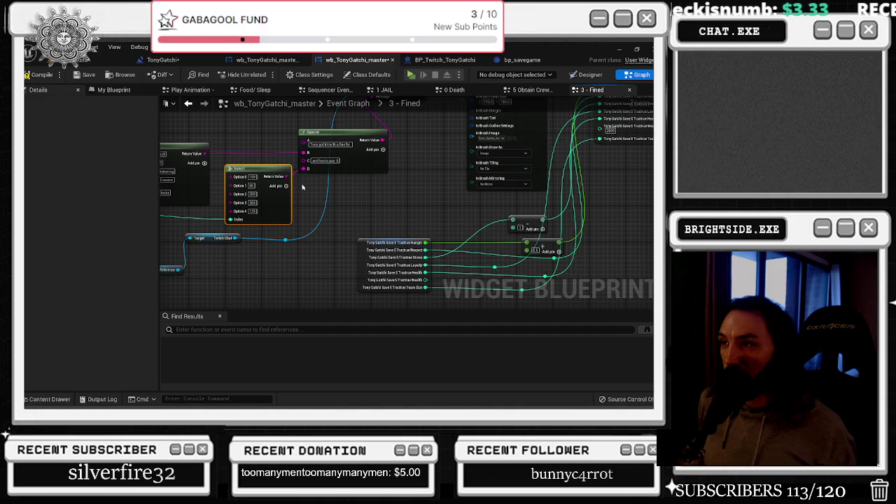
mouse_move(289, 179)
mouse_down()
mouse_move(387, 216)
mouse_move(376, 219)
mouse_up()
text(to int)
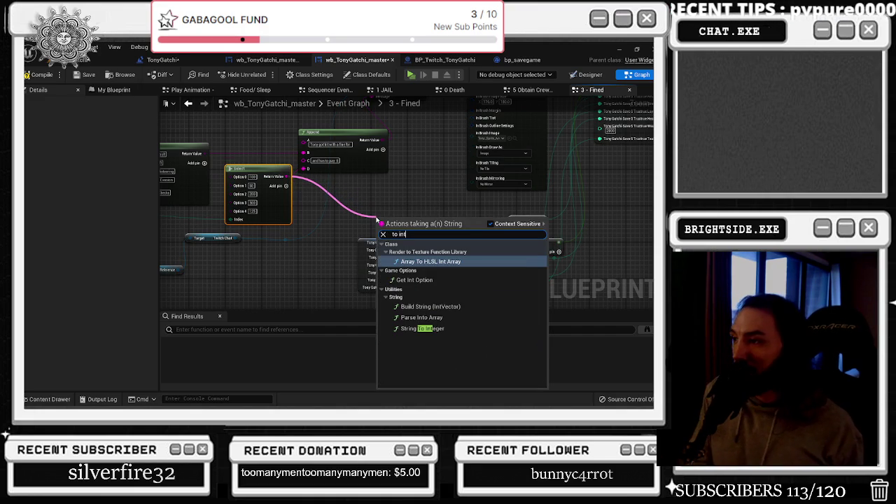
key(Down)
key(Down)
key(Down)
key(Return)
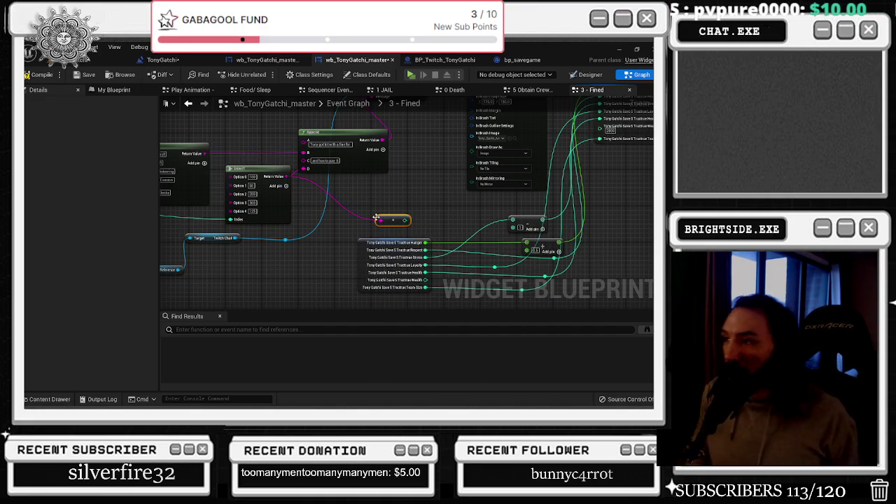
Nudge the String to Integer, save struct and Subtraction nodes slightly left into place
drag(394, 221, 353, 220)
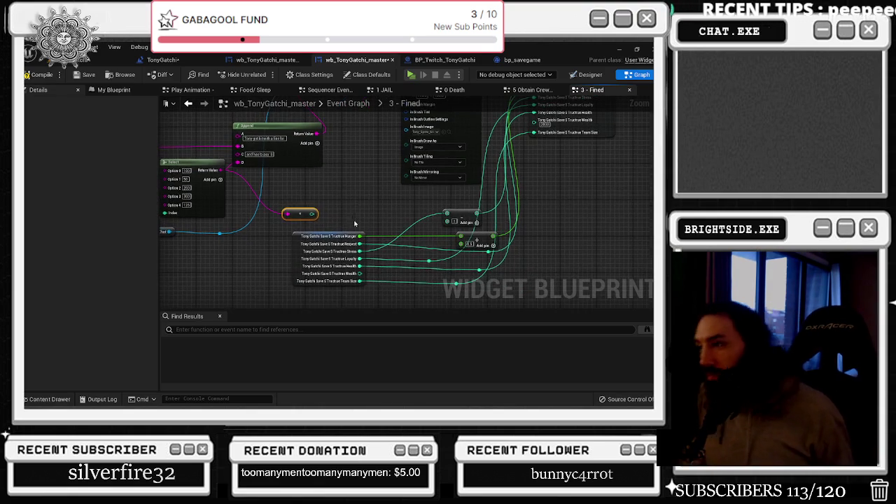
drag(306, 249, 288, 249)
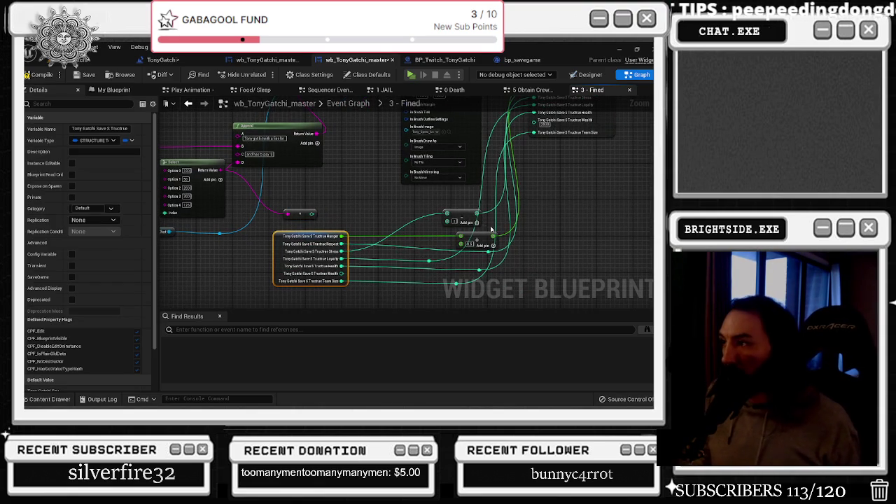
click(473, 237)
mouse_move(465, 222)
mouse_down()
mouse_move(420, 222)
mouse_move(432, 220)
mouse_move(342, 268)
mouse_move(365, 265)
mouse_up()
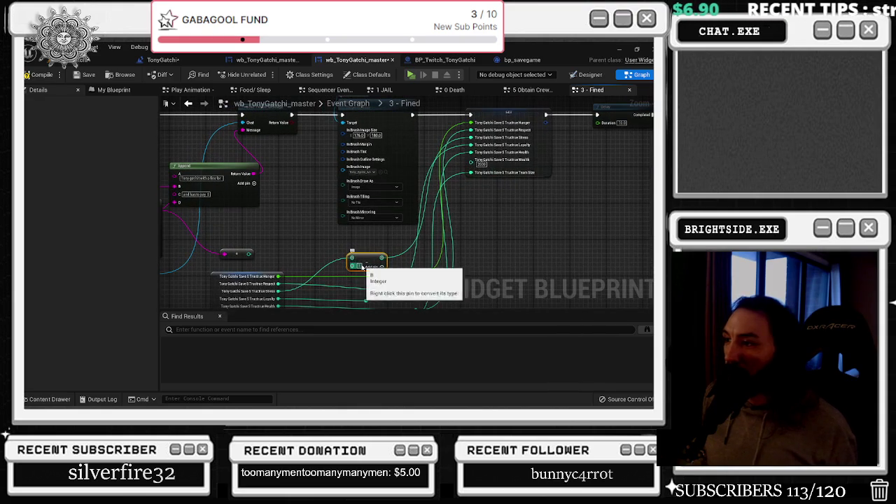
Undo the last move, then add an Addition node fed by the Stress stat
key(ctrl+z)
mouse_move(278, 292)
mouse_down()
mouse_move(350, 287)
mouse_move(318, 266)
mouse_up()
text(=)
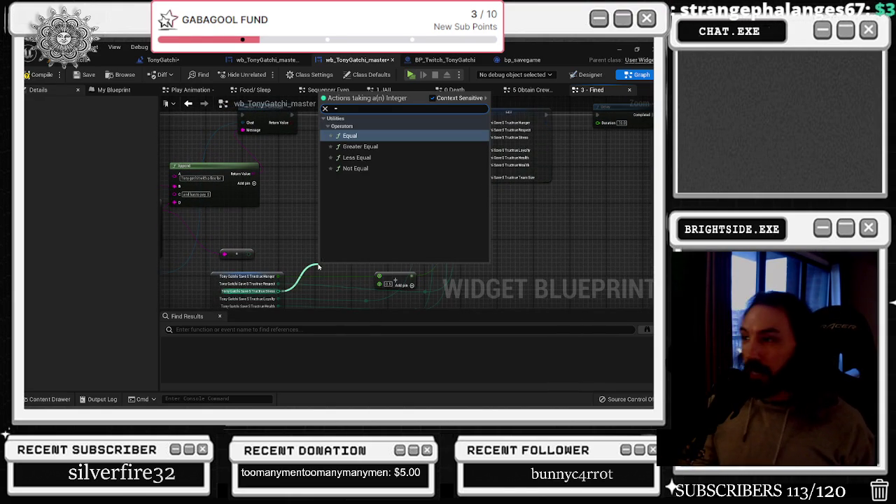
key(BackSpace)
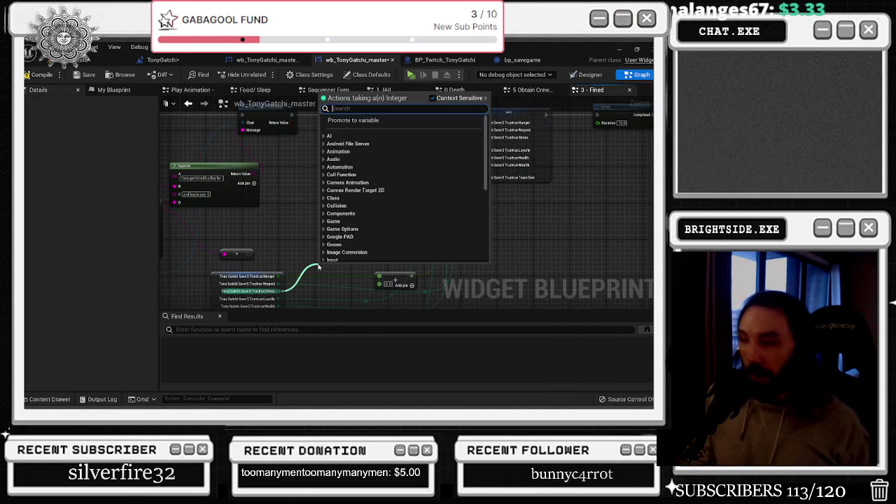
text(+)
key(Return)
Position the Addition node beside the stats and add a reroute point on its output wire
mouse_move(337, 269)
mouse_down()
mouse_move(401, 262)
mouse_move(471, 138)
mouse_up()
drag(385, 257, 317, 249)
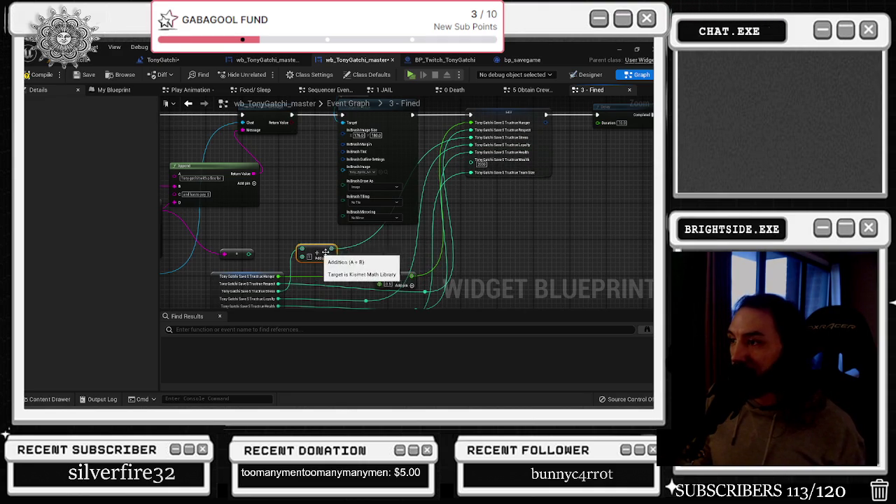
double_click(355, 243)
mouse_move(355, 243)
mouse_down()
mouse_move(372, 253)
mouse_move(423, 254)
mouse_up()
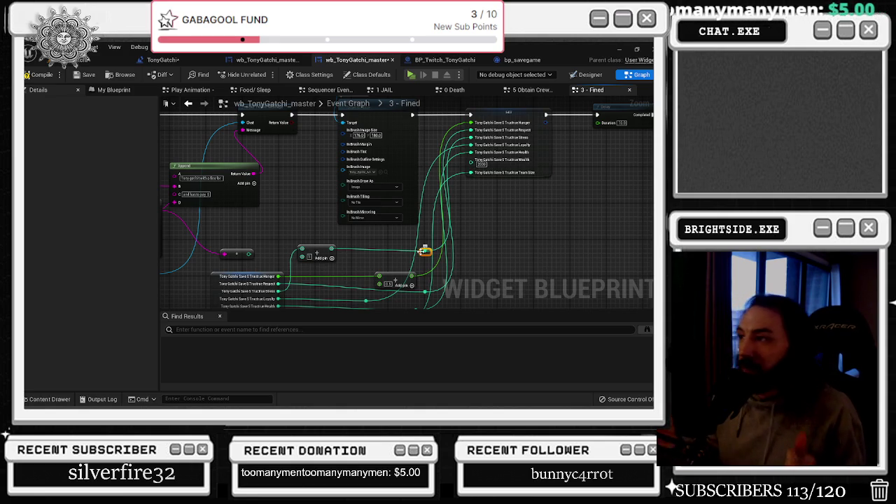
mouse_move(246, 243)
mouse_down()
mouse_move(323, 257)
mouse_move(336, 199)
mouse_up()
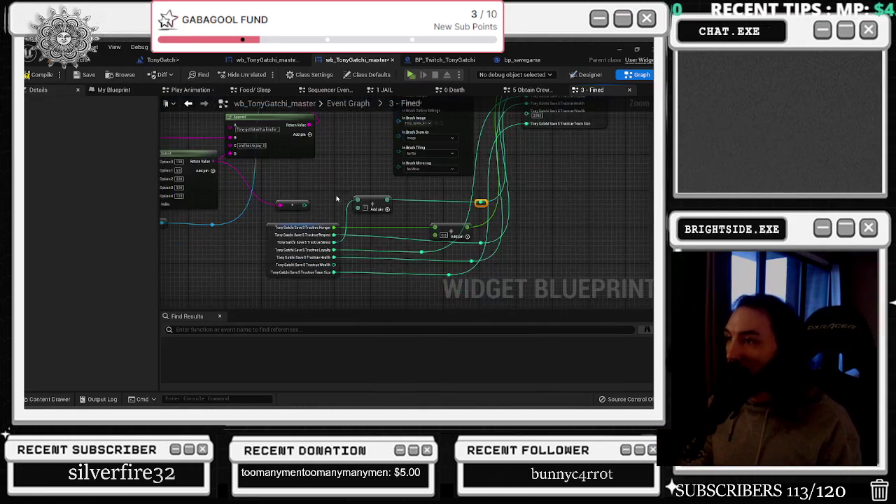
mouse_move(452, 232)
mouse_down()
mouse_move(403, 236)
mouse_move(408, 230)
mouse_up()
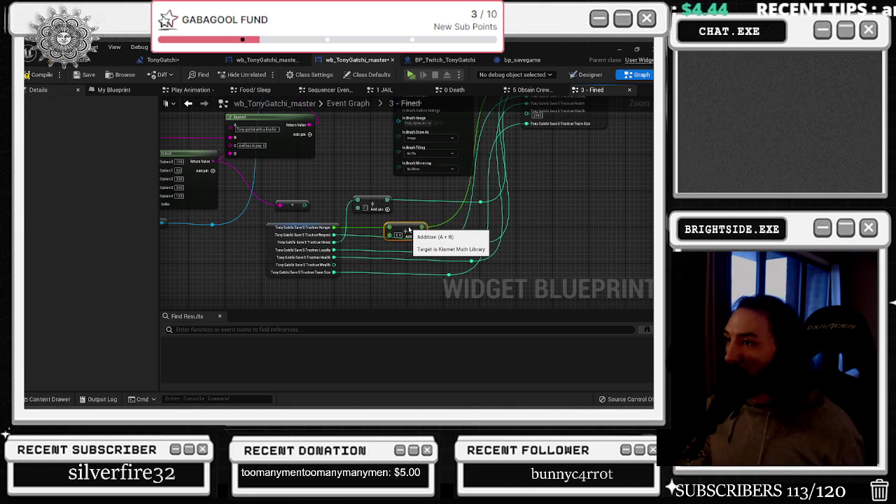
click(396, 246)
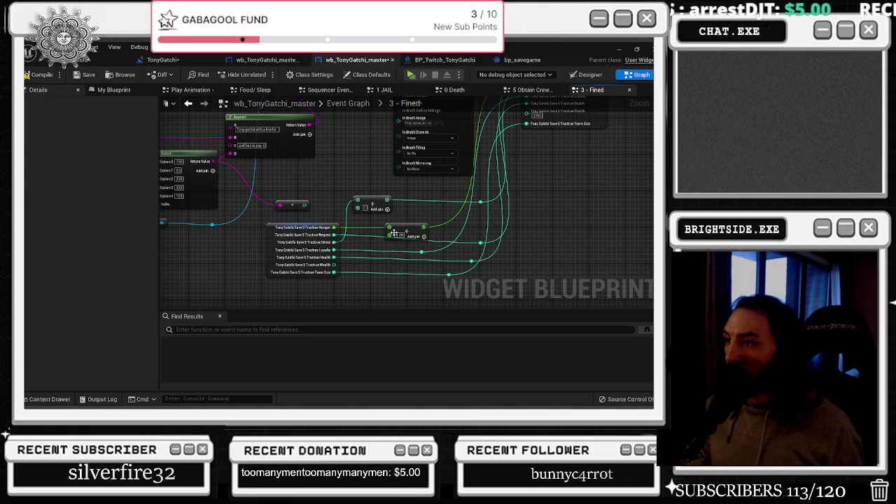
Add a Subtraction node from the Wealth stat and wire Team Size into it
mouse_move(335, 264)
mouse_down()
mouse_move(371, 293)
mouse_move(360, 286)
mouse_up()
text(-)
key(Return)
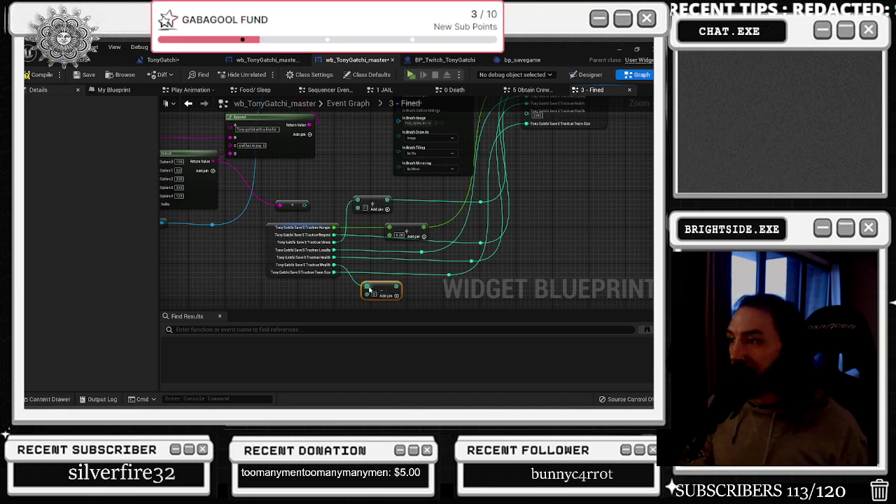
mouse_move(416, 271)
mouse_down()
mouse_move(333, 280)
mouse_move(363, 299)
mouse_move(457, 147)
mouse_move(466, 196)
mouse_move(450, 179)
mouse_up()
scroll(457, 148, down, 2)
scroll(460, 198, down, 1)
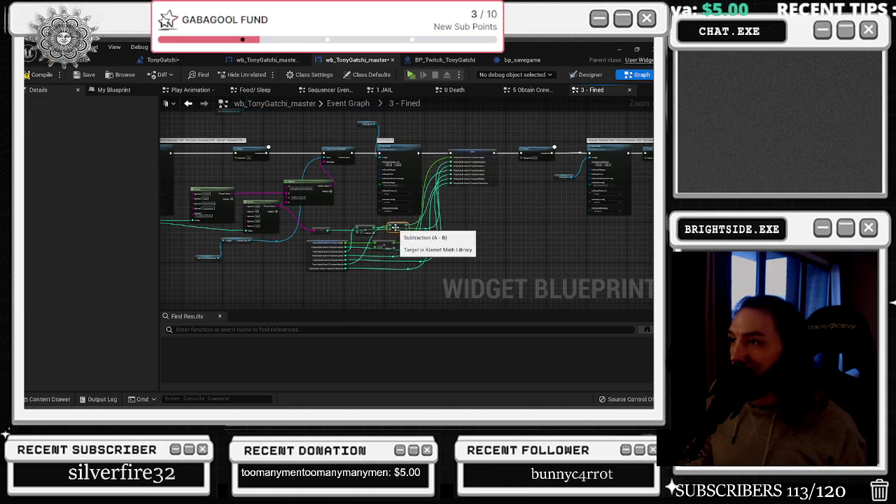
scroll(397, 234, up, 1)
drag(396, 235, 222, 240)
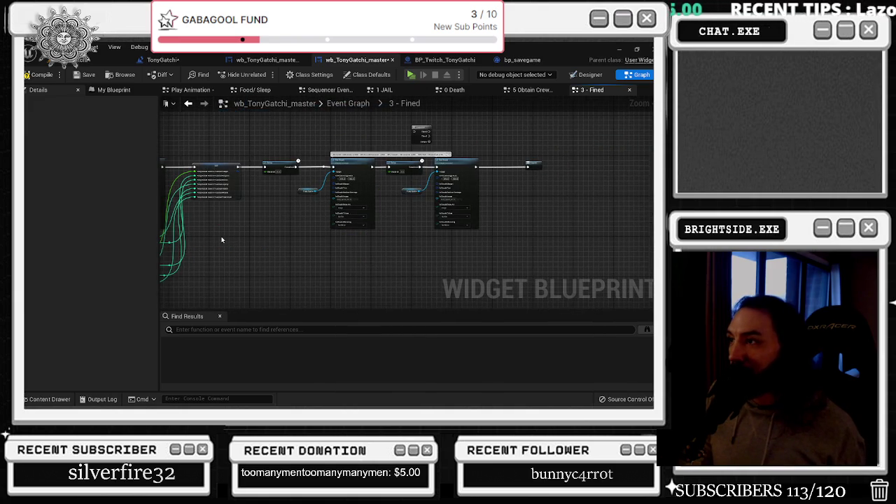
Compile and save the widget blueprint, then select the Delay and Set Brush nodes
click(35, 76)
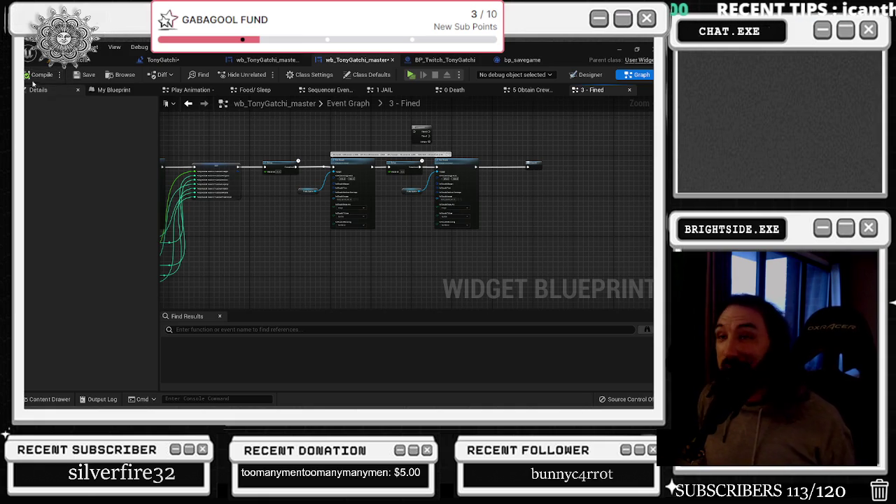
click(85, 74)
drag(320, 127, 540, 223)
scroll(529, 147, up, 3)
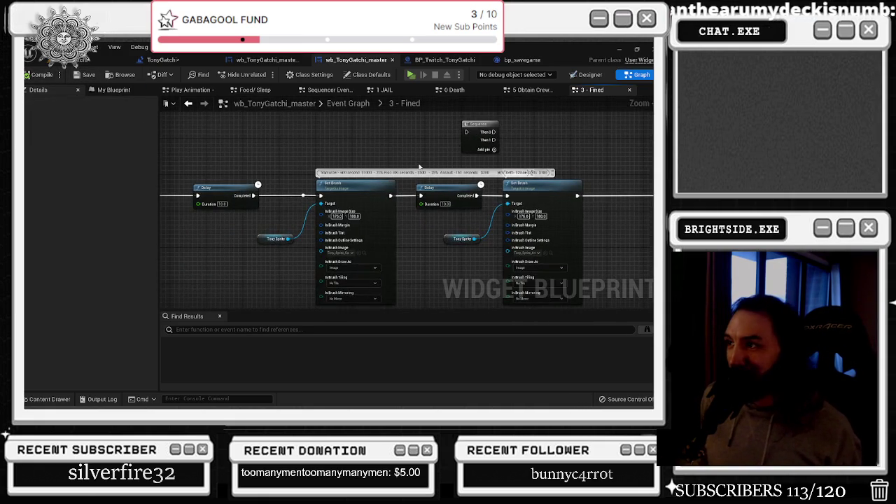
scroll(423, 164, down, 5)
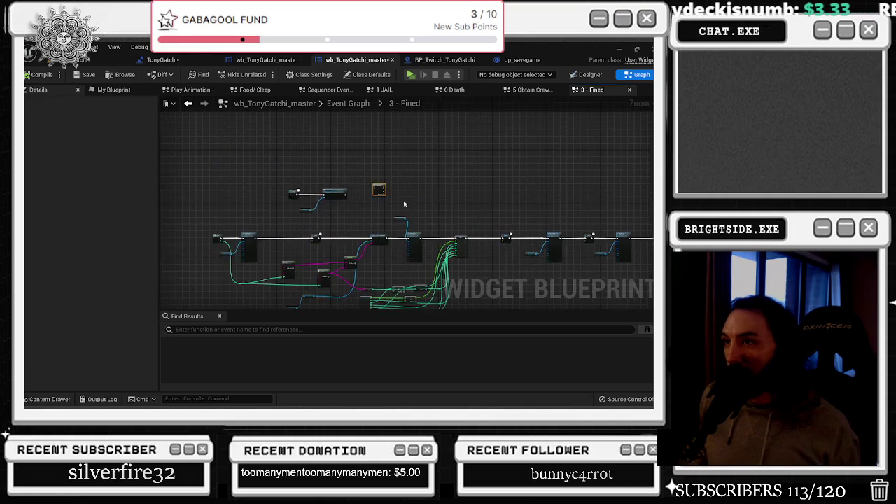
scroll(299, 228, up, 3)
Paste a copied Sequence node wired into the Delay, save, and view the Designer layout
key(ctrl+v)
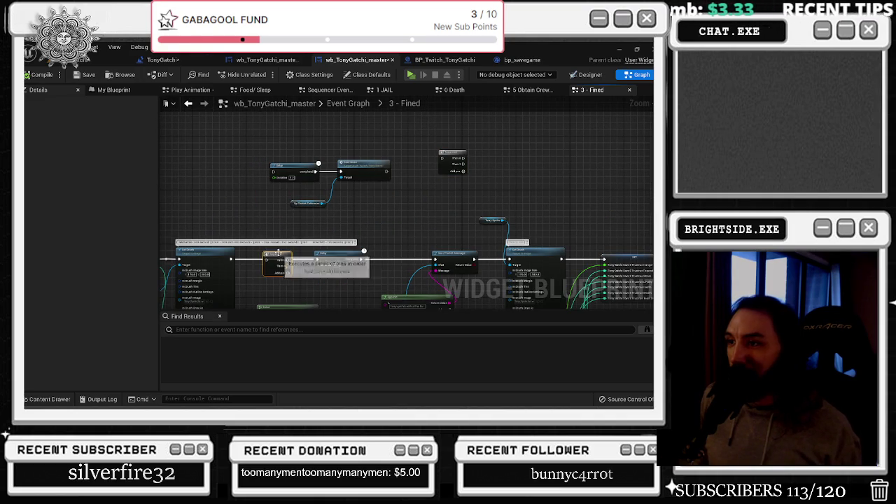
click(266, 256)
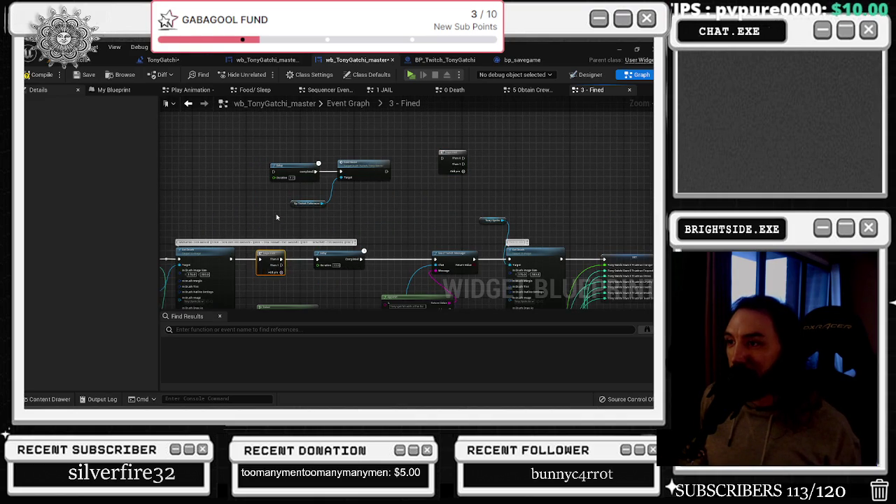
mouse_move(282, 265)
mouse_down()
mouse_move(279, 173)
mouse_move(392, 210)
mouse_up()
drag(367, 163, 407, 190)
click(410, 193)
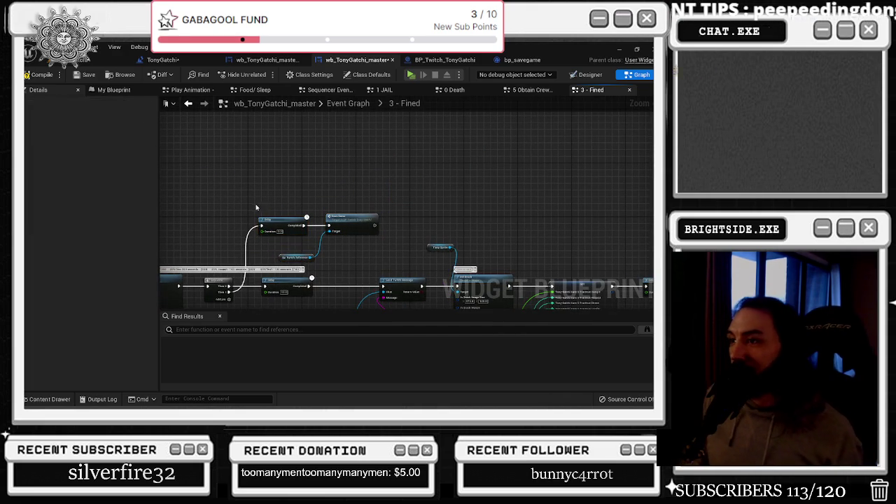
drag(257, 205, 341, 256)
click(82, 75)
click(590, 74)
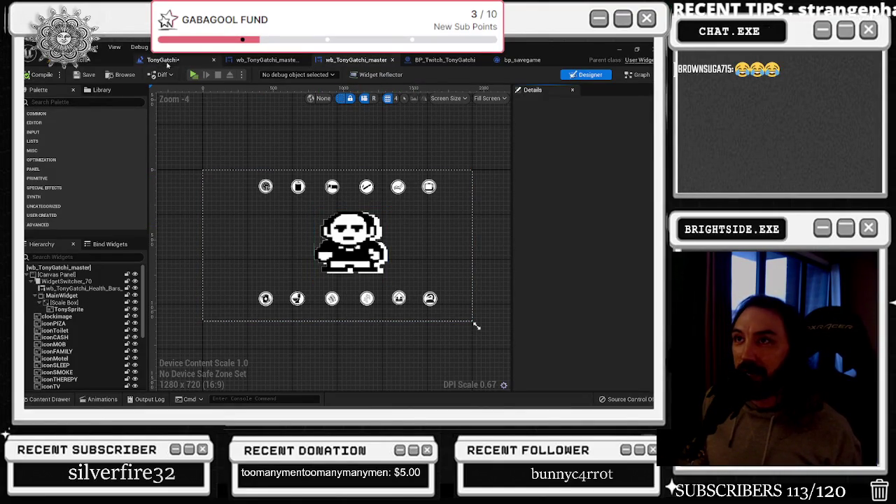
Open the TonyGatchi level blueprint, save all modified assets, and return to the widget
click(163, 59)
scroll(400, 184, up, 2)
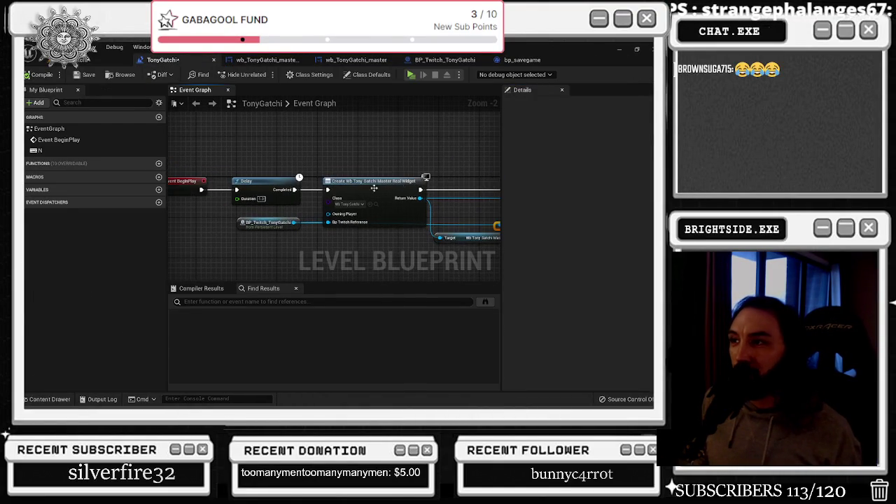
click(85, 74)
click(346, 59)
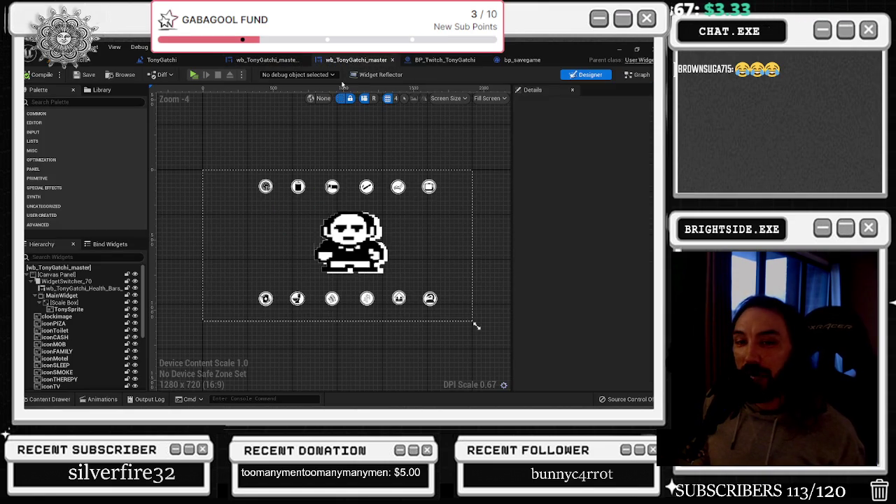
Look over the BP_Twitch_TonyGatchi graph and bp_savegame, then return to the wb_TonyGatchi_master layout
click(456, 60)
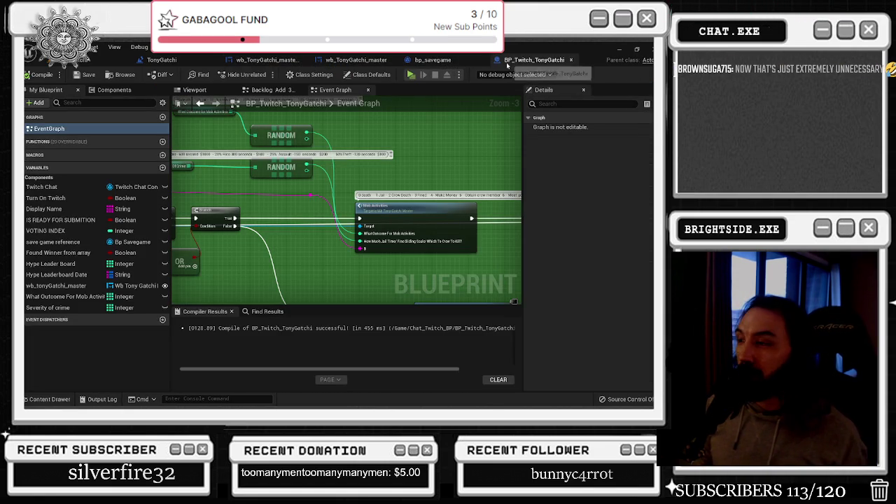
scroll(416, 149, down, 2)
mouse_move(332, 209)
mouse_down()
mouse_move(322, 210)
mouse_move(332, 208)
mouse_up()
drag(422, 226, 360, 201)
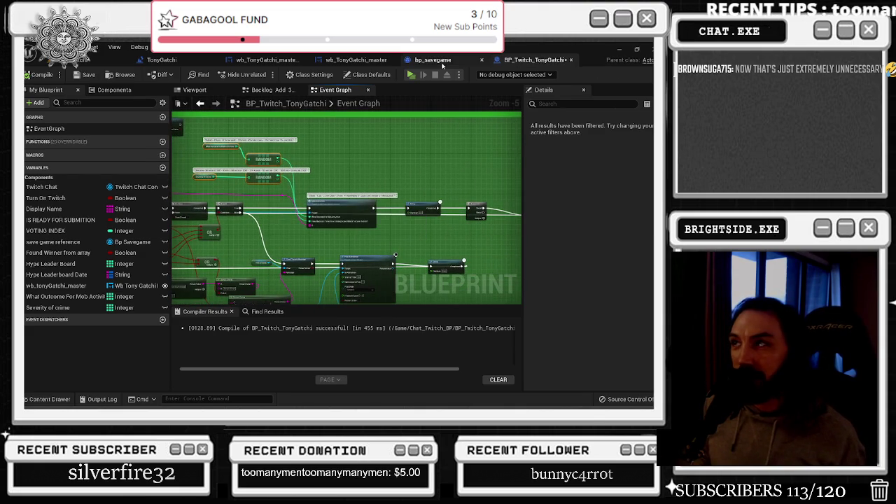
click(433, 60)
click(318, 60)
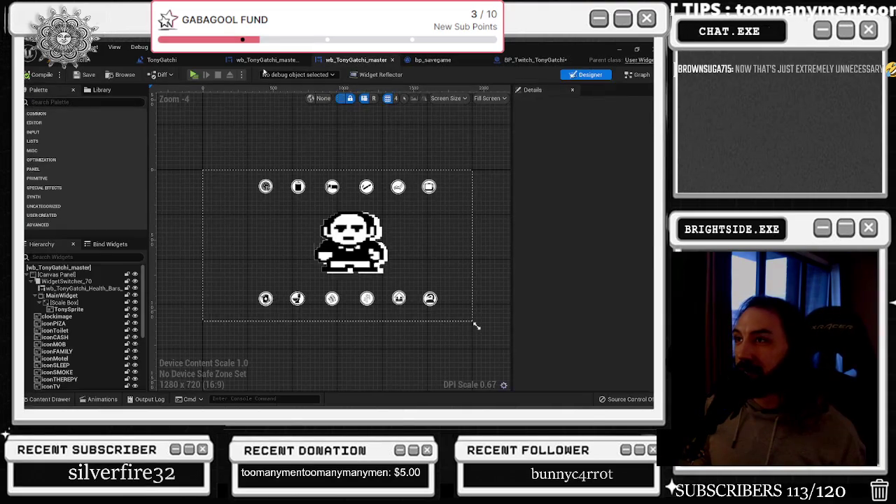
click(264, 60)
Check the level viewport, return to the TonyGatchi level blueprint, and switch away with Alt+Tab
click(165, 61)
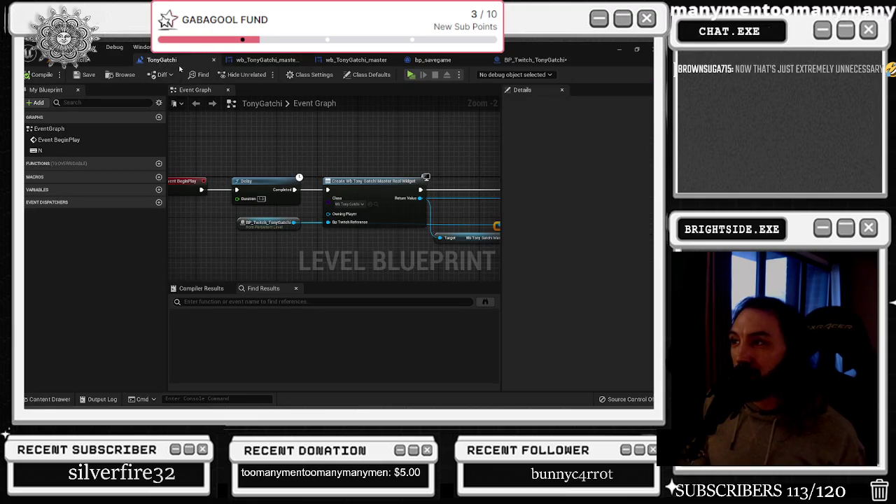
click(85, 66)
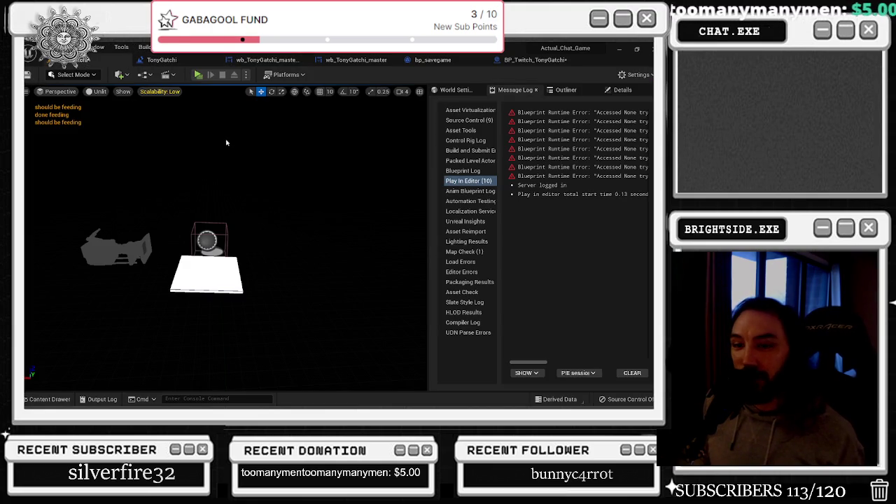
mouse_move(205, 154)
mouse_down()
mouse_move(212, 133)
mouse_move(216, 160)
mouse_up()
click(161, 60)
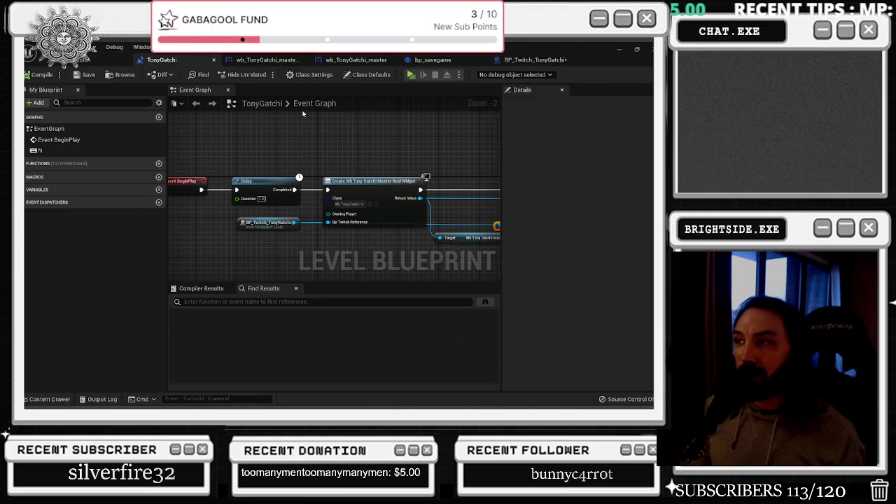
key(alt+Tab)
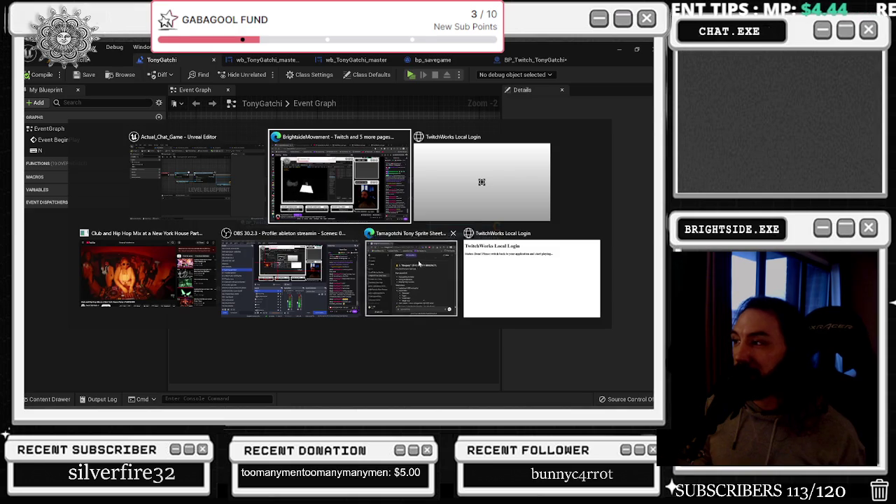